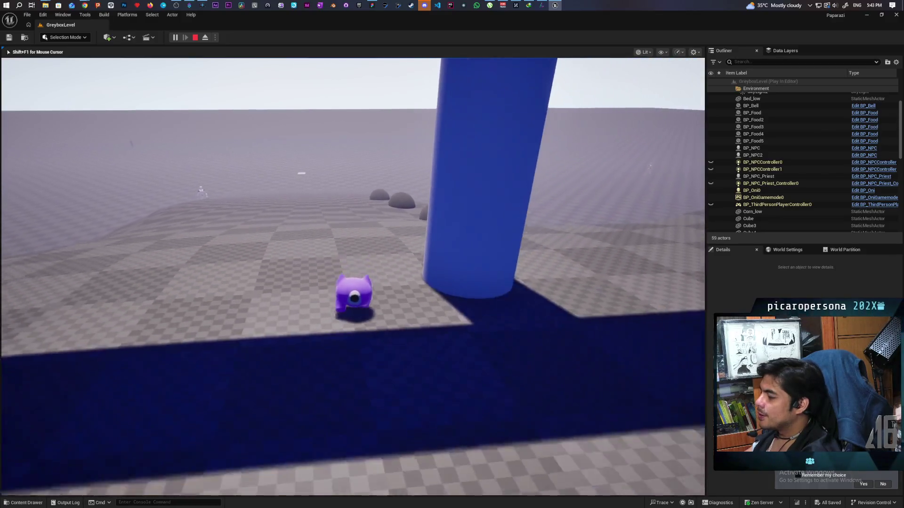
Step: Run and jump Oni over the open floor, between the blue pillars and domes, to the food pickup
key(w)
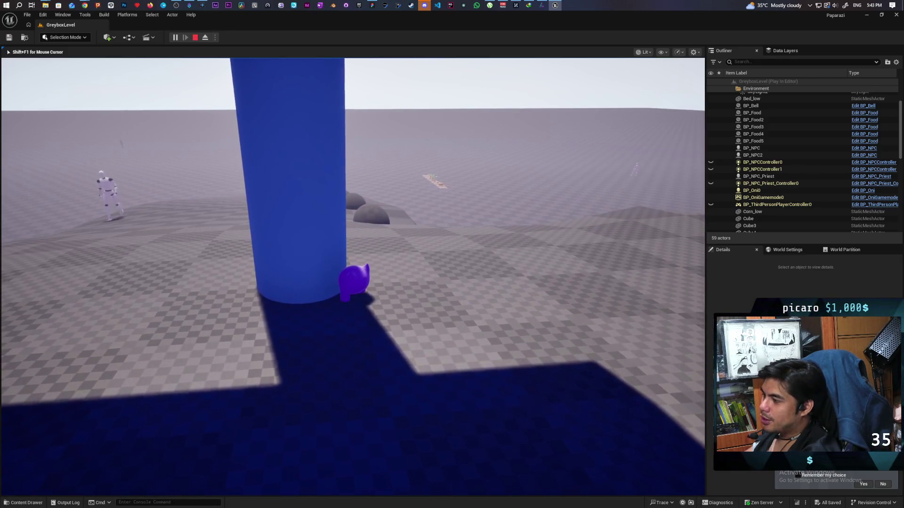
key(w)
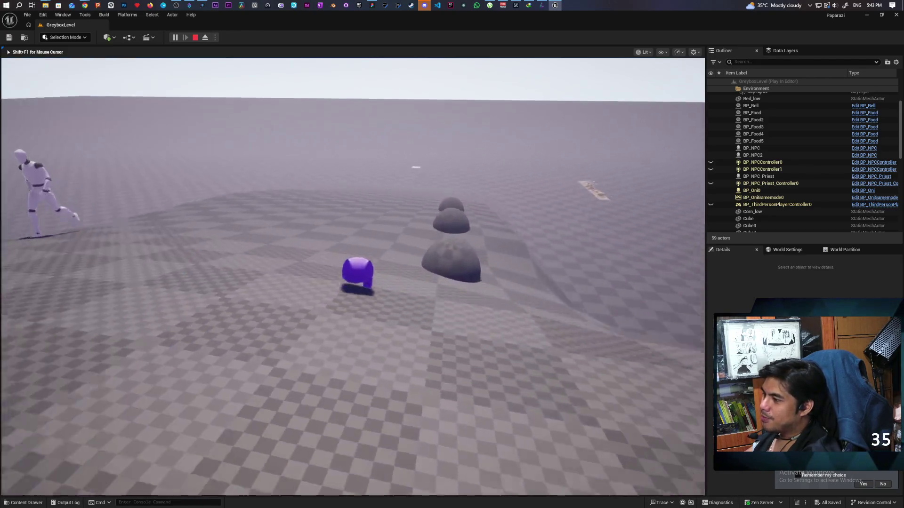
key(space)
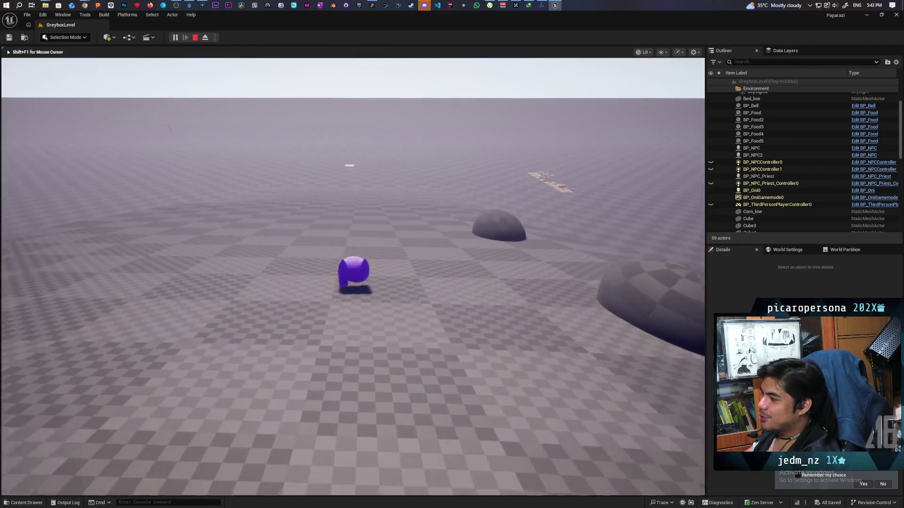
key(w)
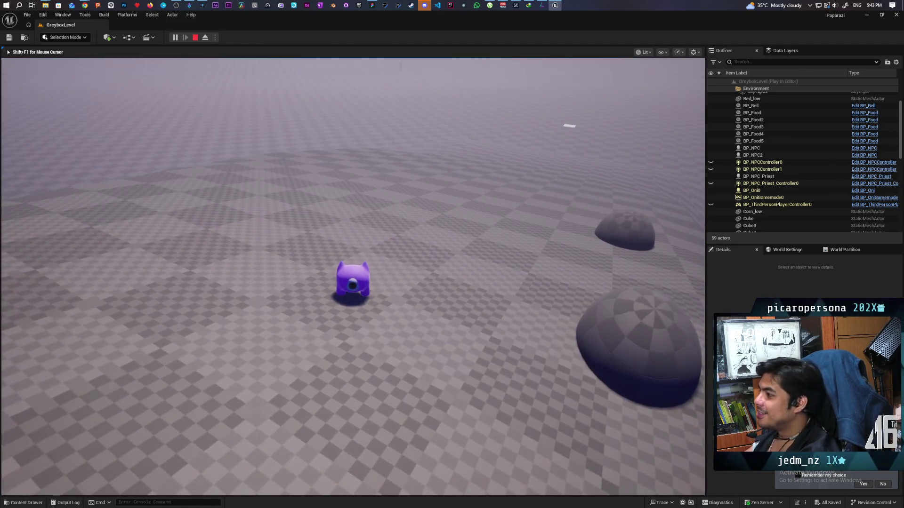
key(w)
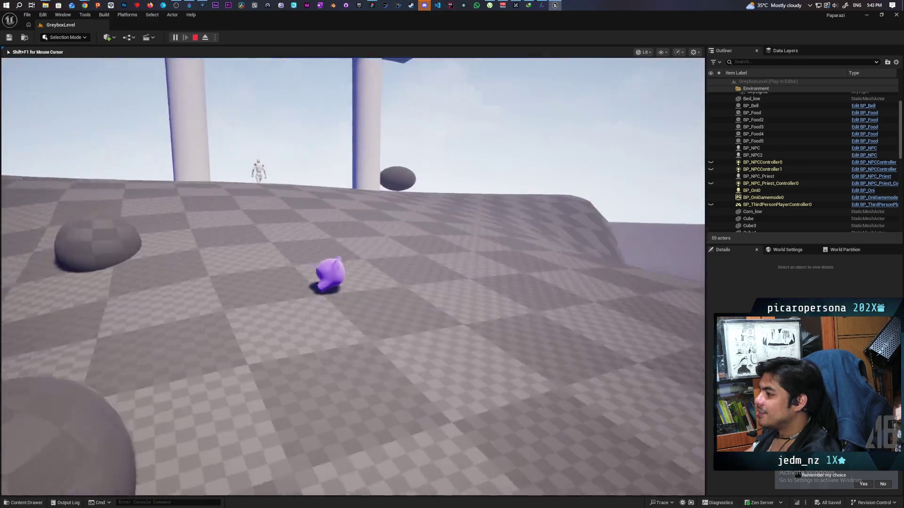
key(w)
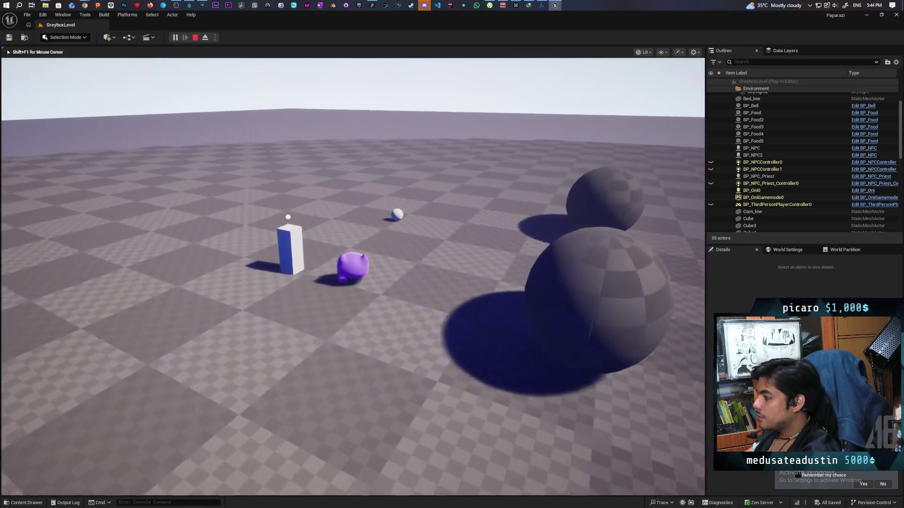
key(w)
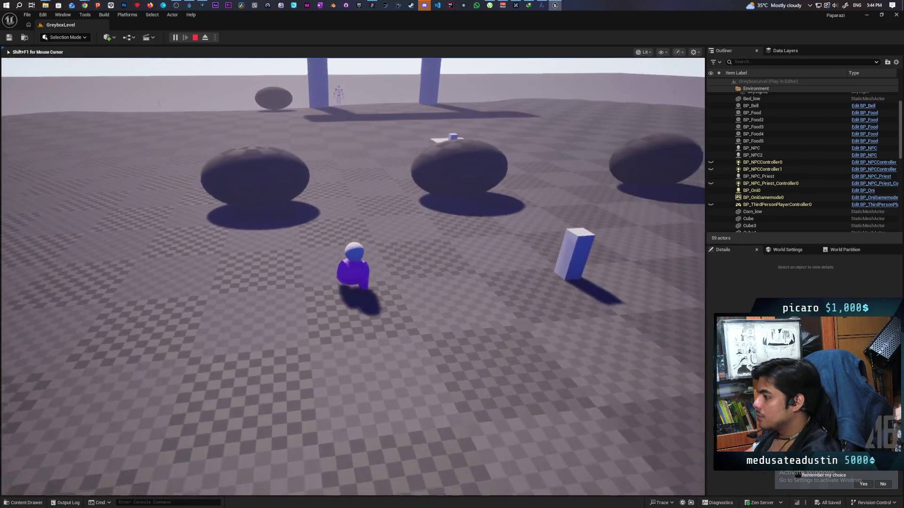
key(w)
key(w)
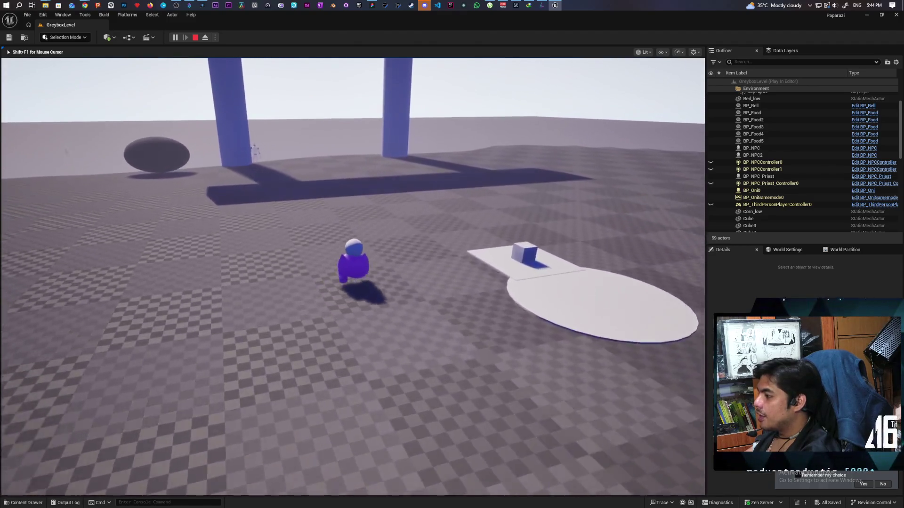
key(w)
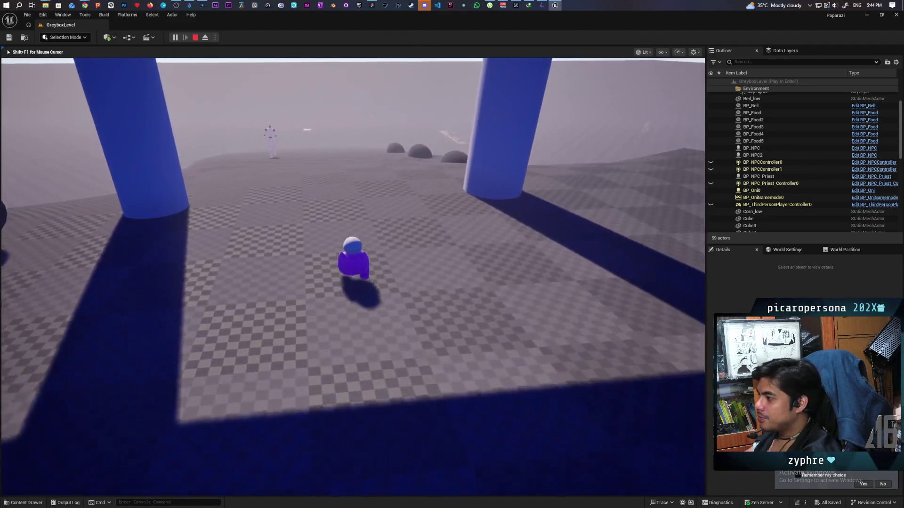
key(w)
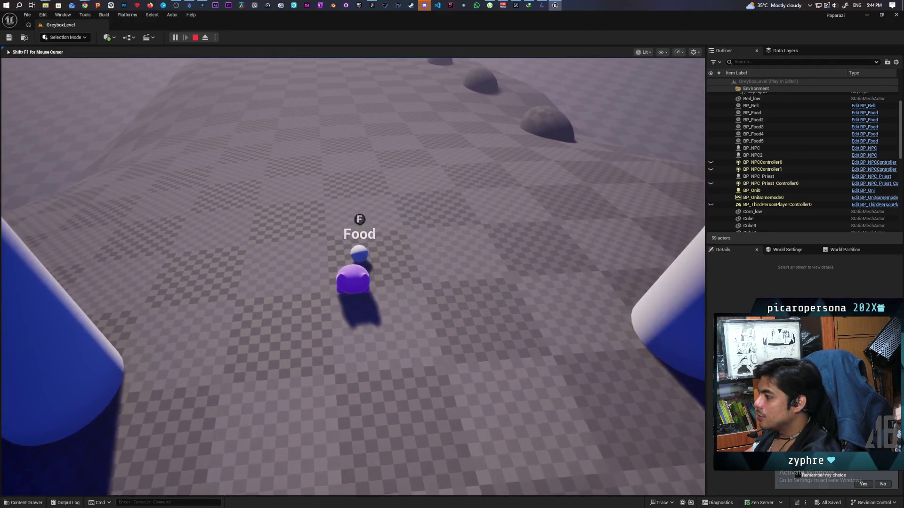
key(w)
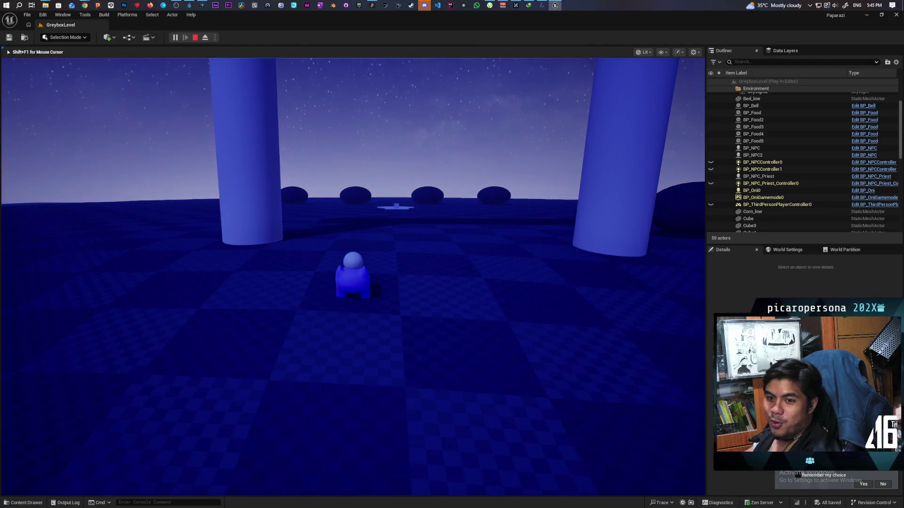
Step: Walk Oni past the left pillar and food pickup toward the domes
key(w)
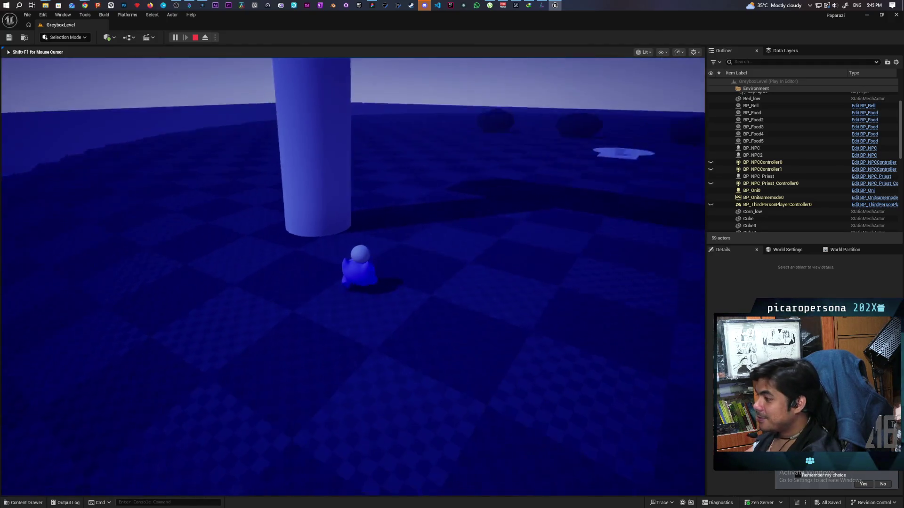
key(w)
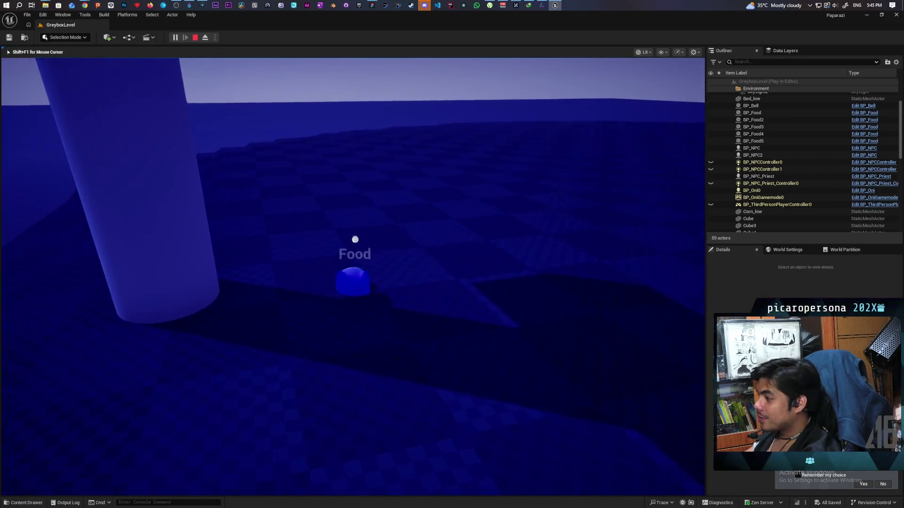
key(w)
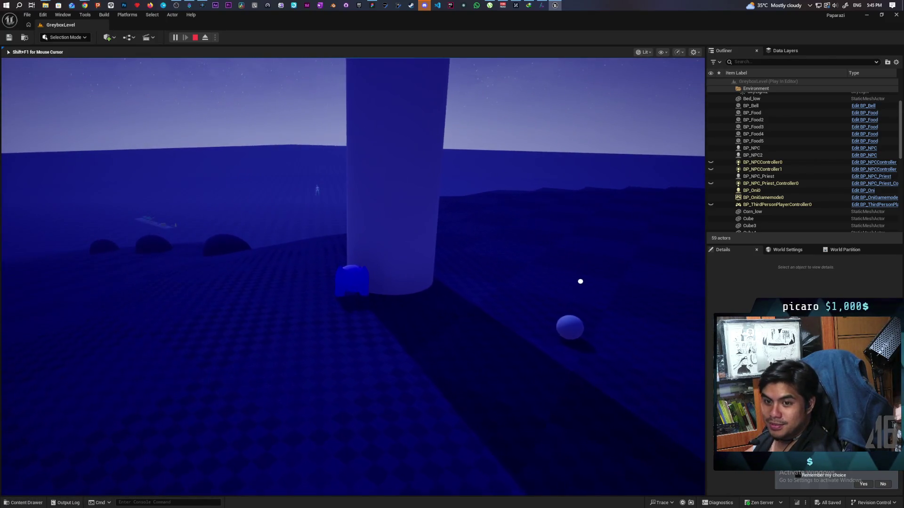
key(w)
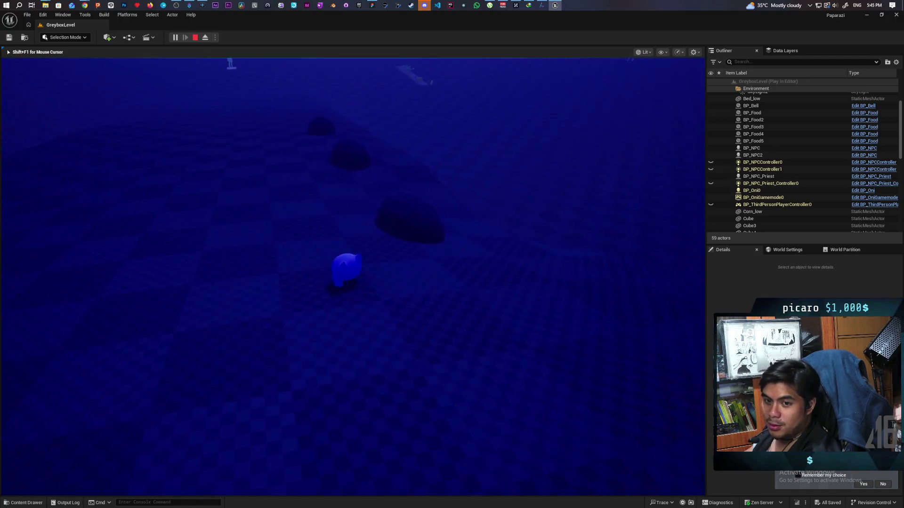
Step: Glance at the level layout whiteboard, then return to the Unreal play session
key(alt+Tab)
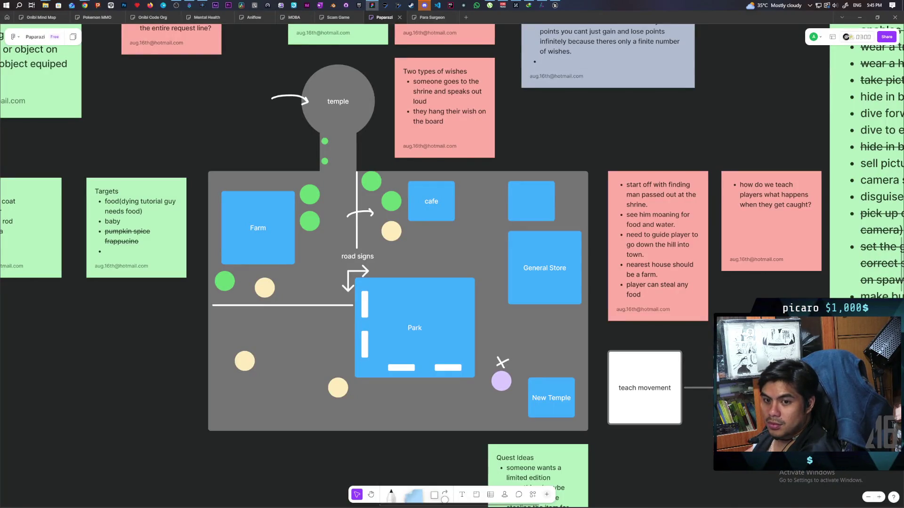
click(556, 6)
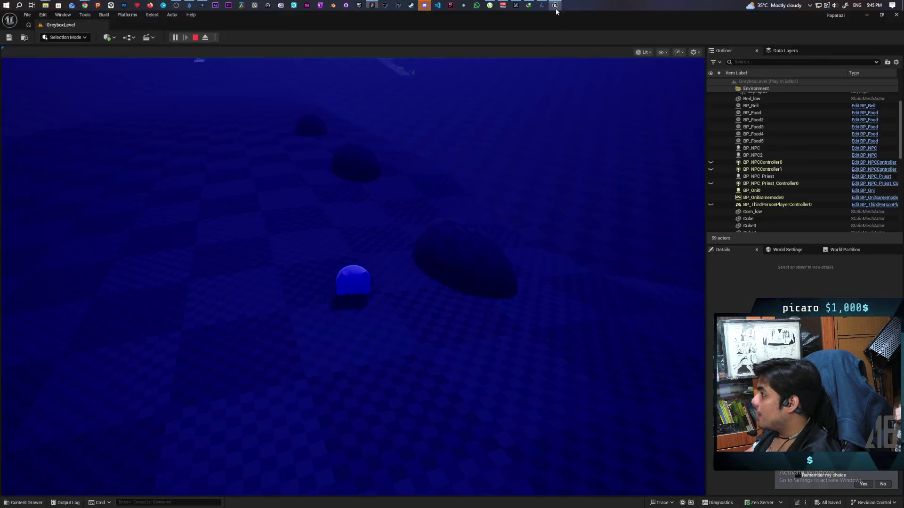
click(353, 236)
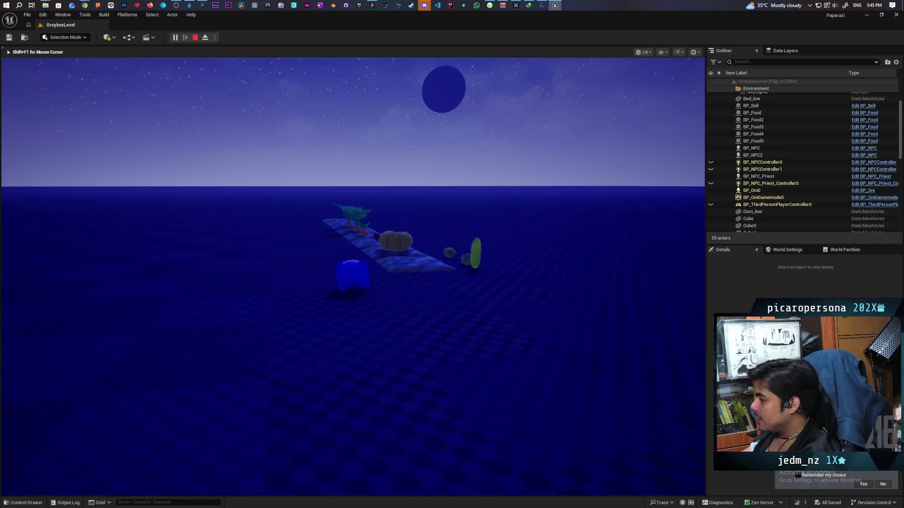
Step: Walk Oni along the plant row and pick up the carrot
key(w)
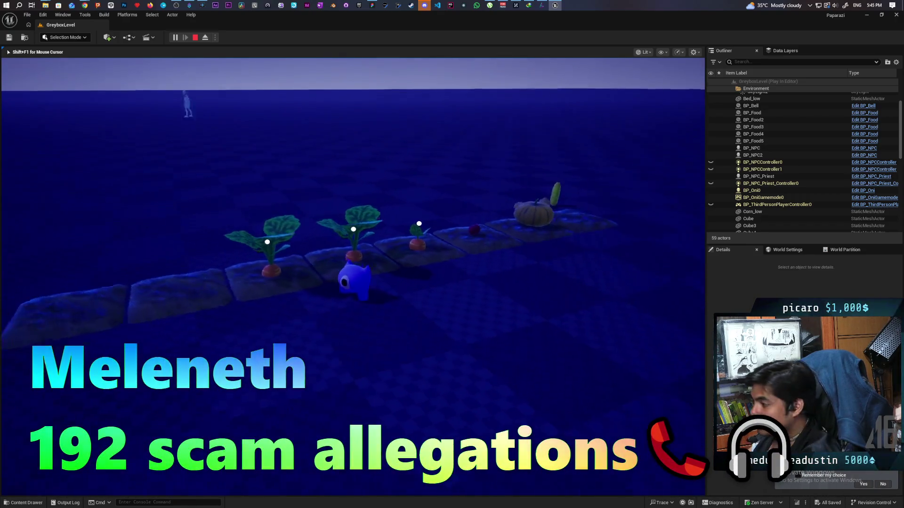
key(d)
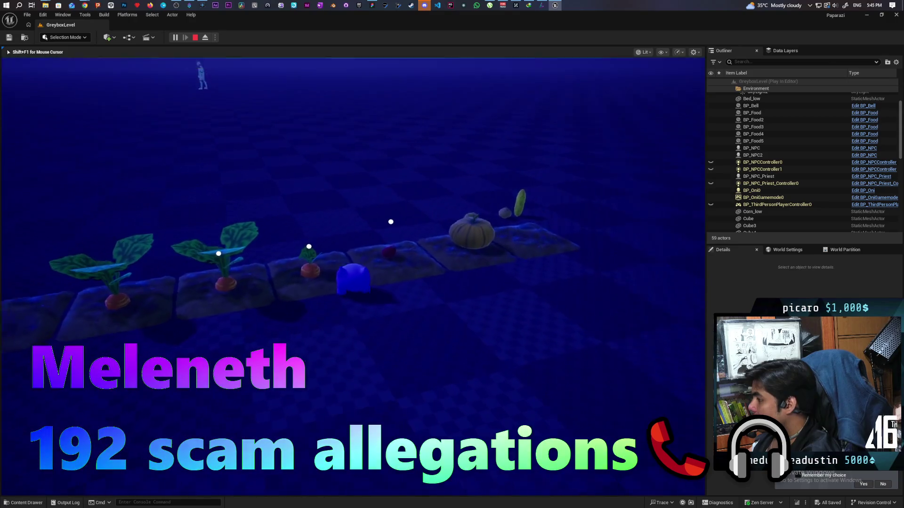
key(e)
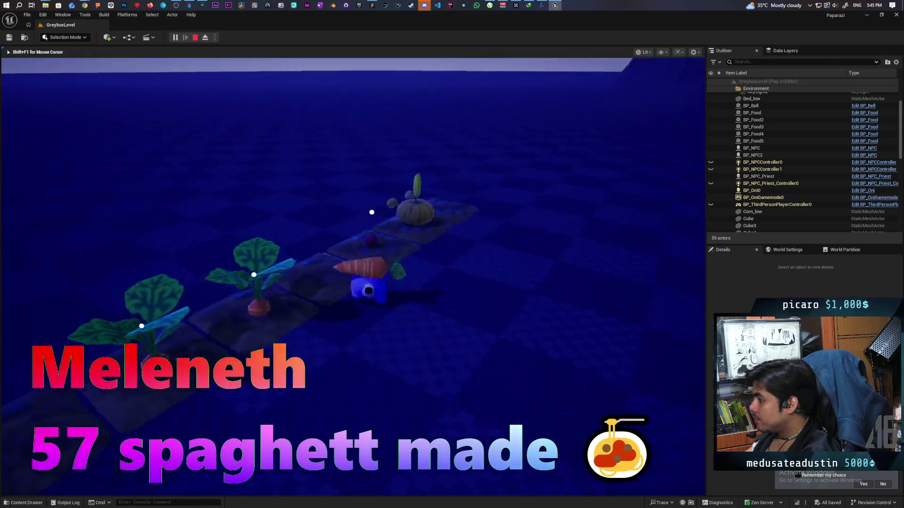
key(w)
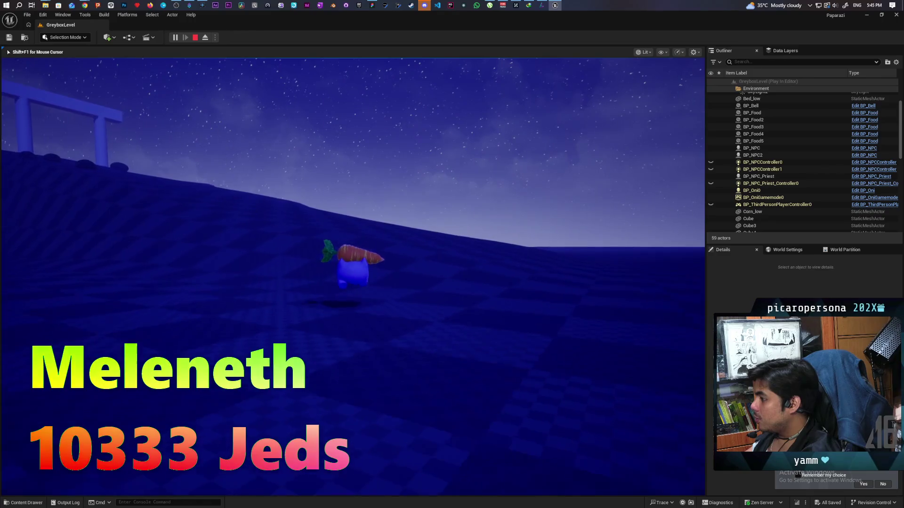
Step: Carry the carrot over the hill past the torii gate and drop it between the pillars
key(w)
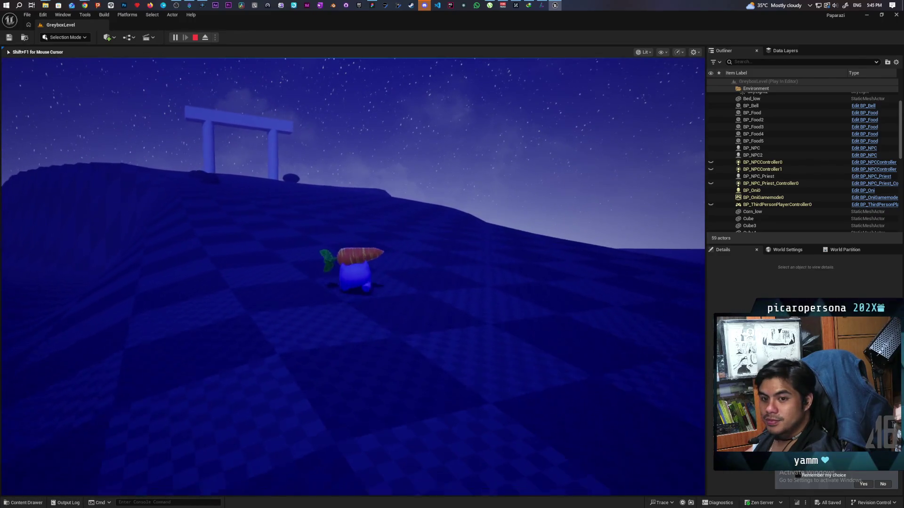
key(w)
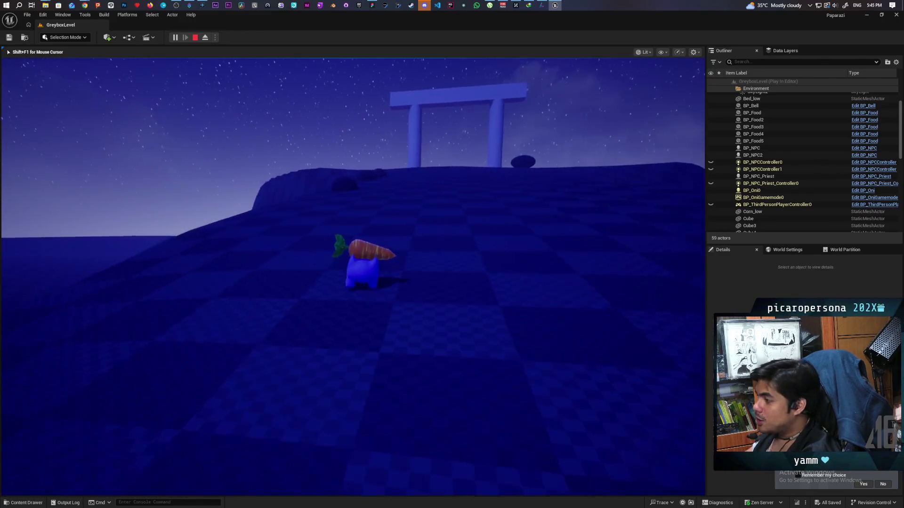
key(w)
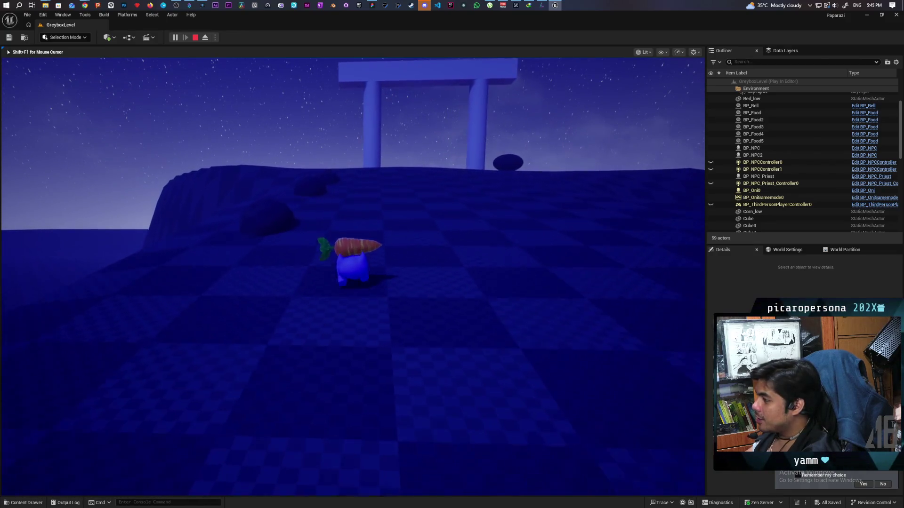
key(w)
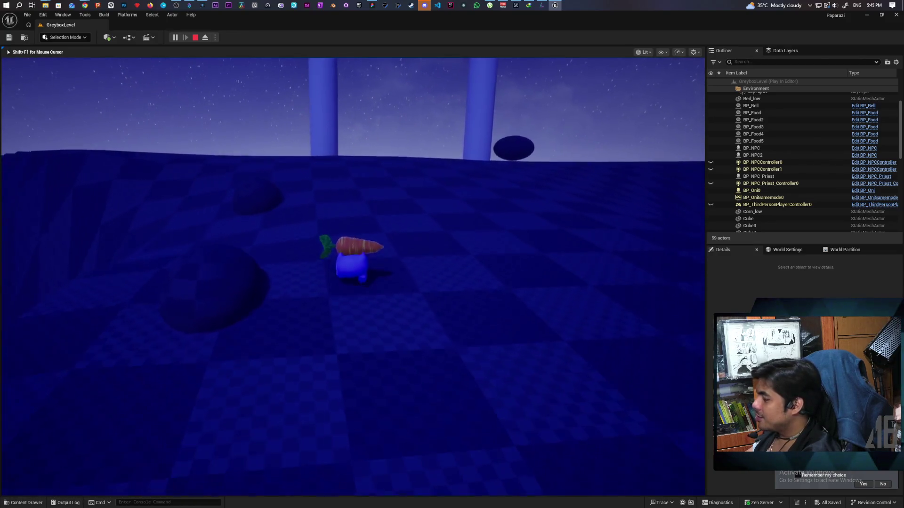
key(w)
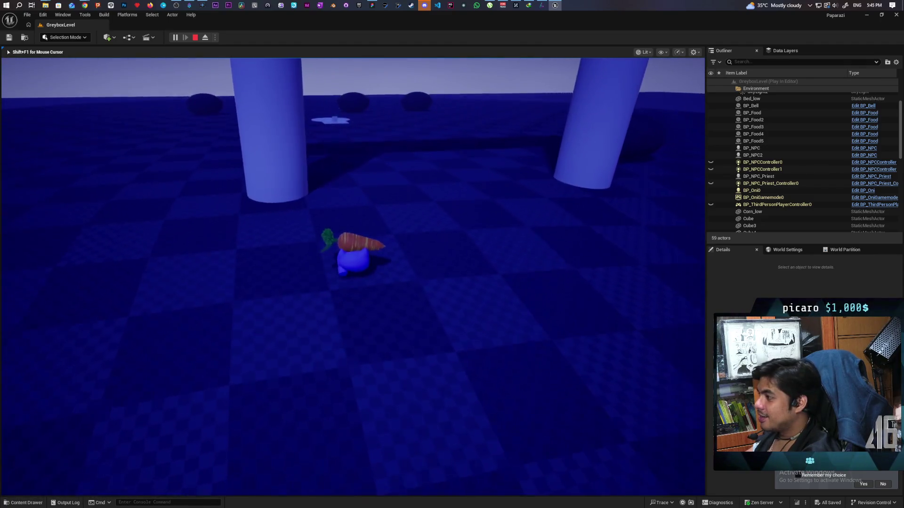
key(f)
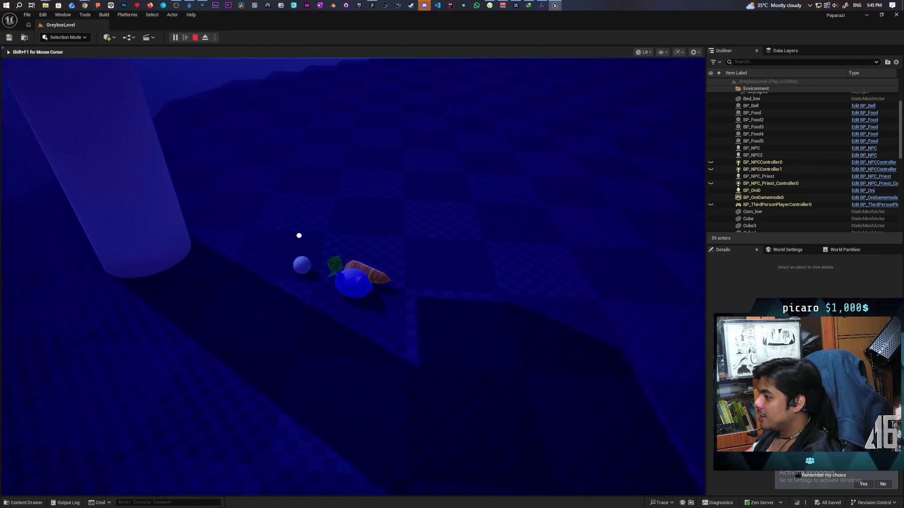
Step: Walk Oni past the dropped carrot onto the open plain, jumping and turning toward the horizon
key(w)
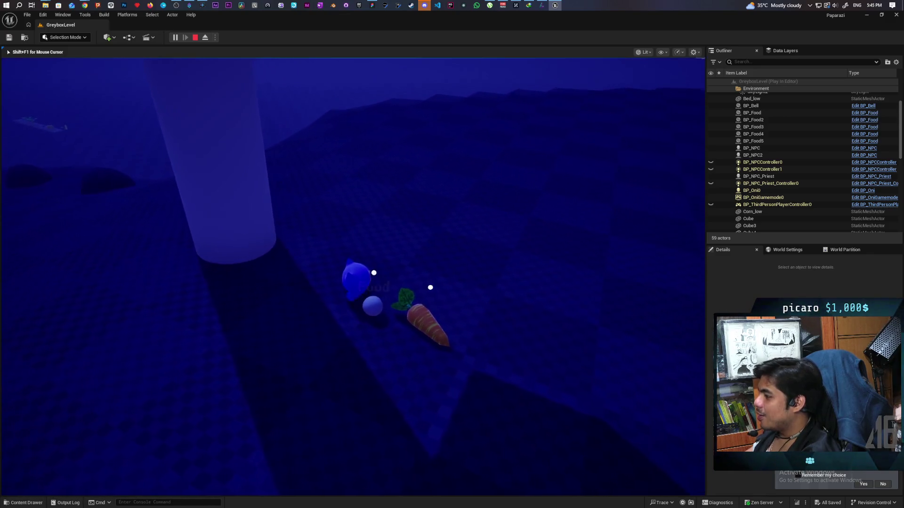
key(w)
key(d)
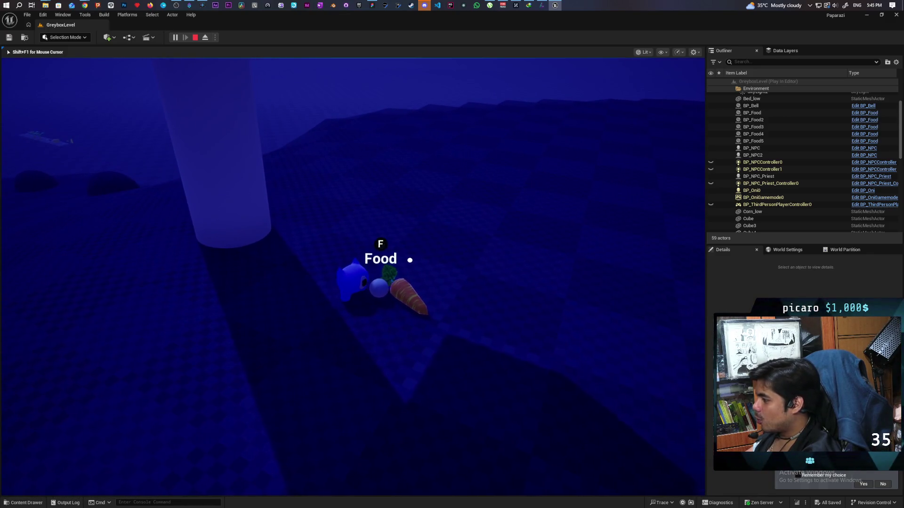
key(d)
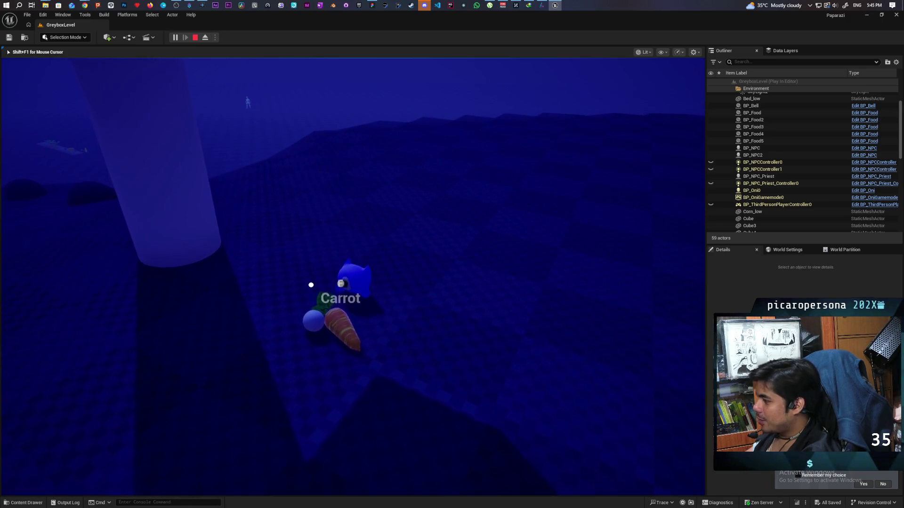
key(w)
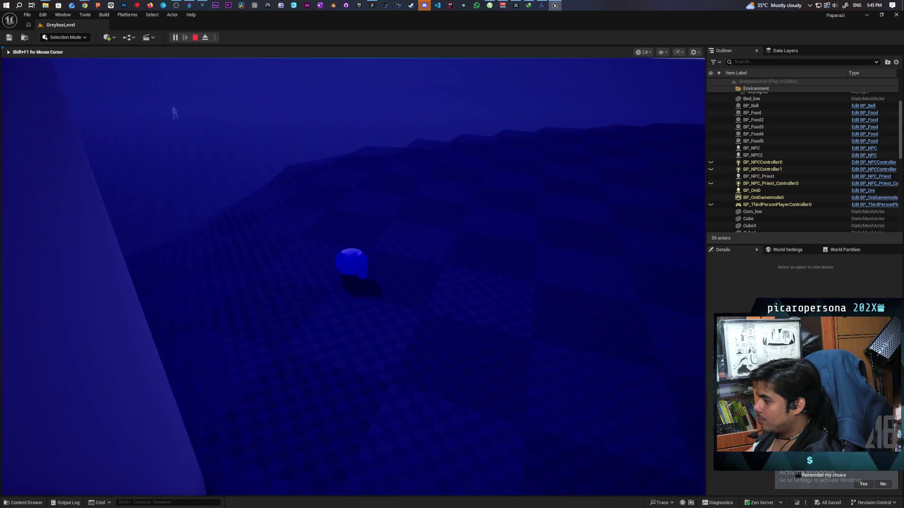
key(w)
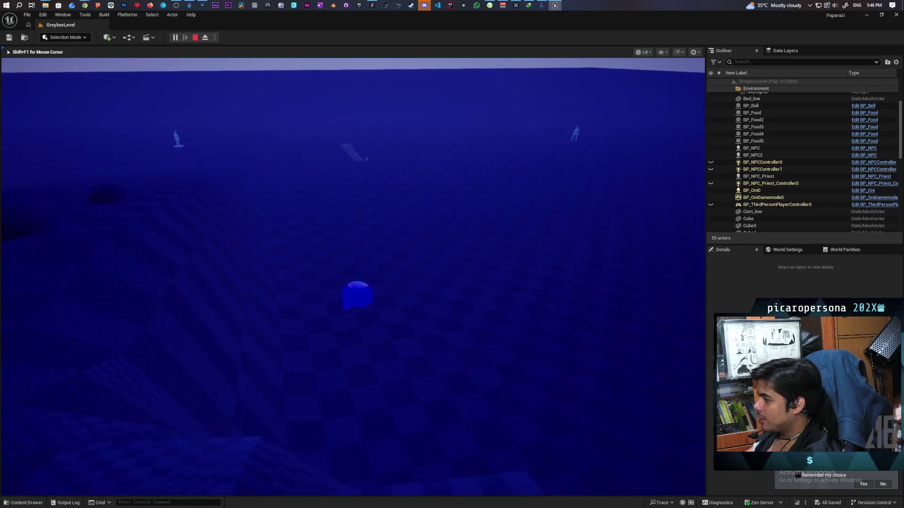
key(space)
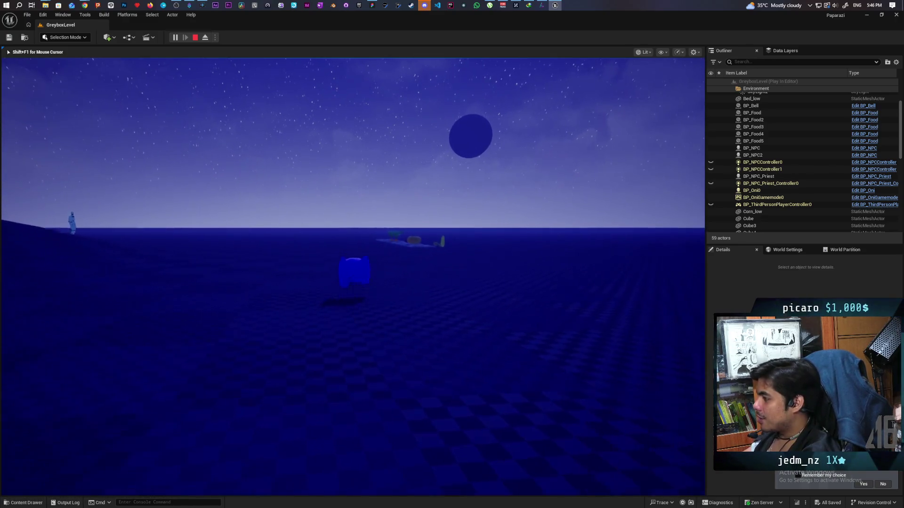
key(w)
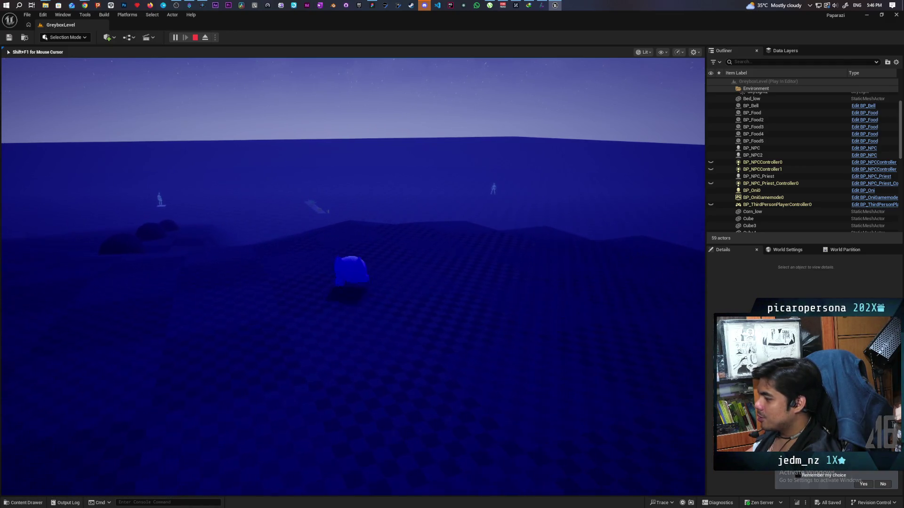
Step: Run and jump Oni across the level, then stop the play-test with Esc
key(w)
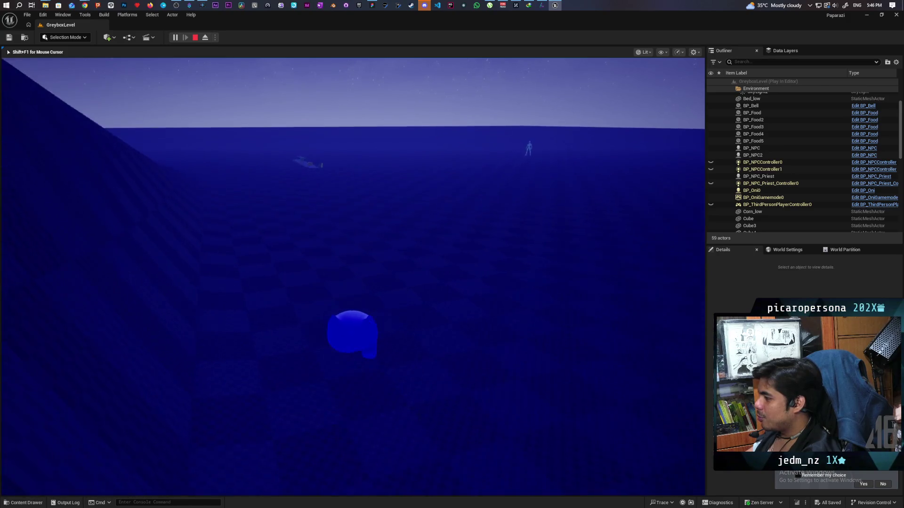
key(space)
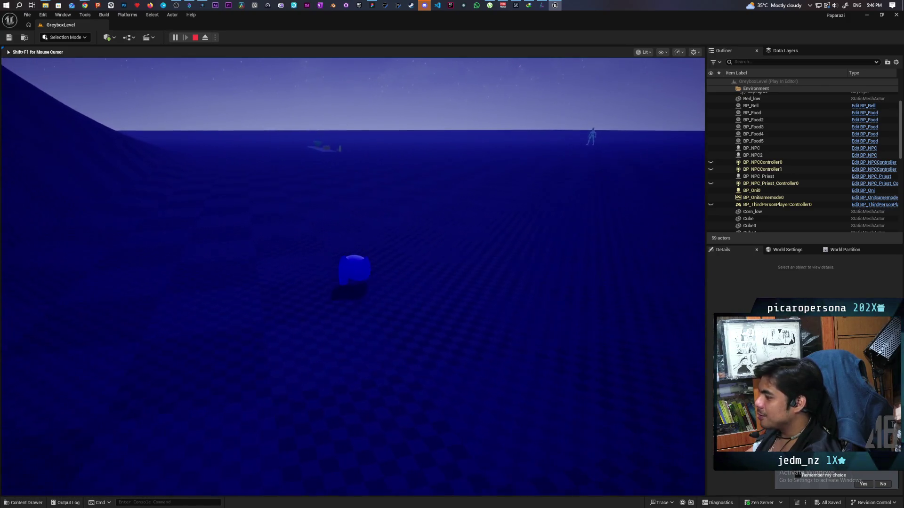
key(w)
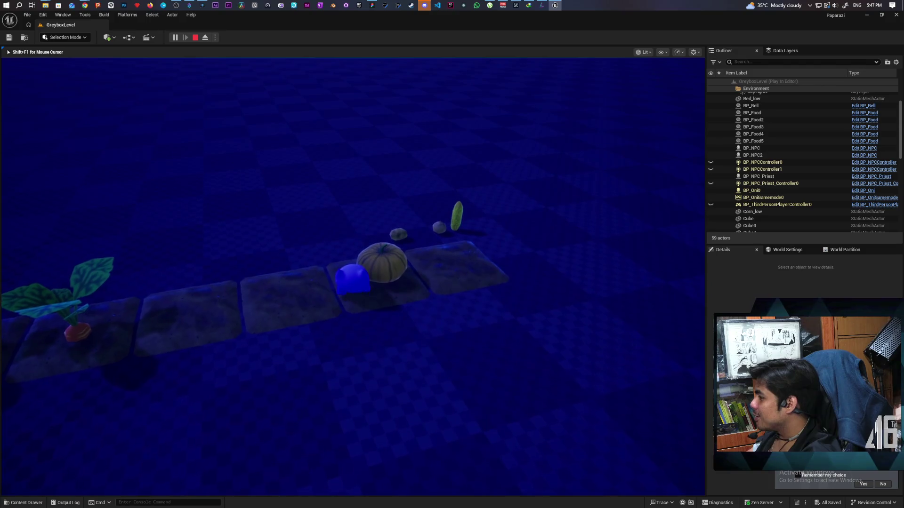
key(Escape)
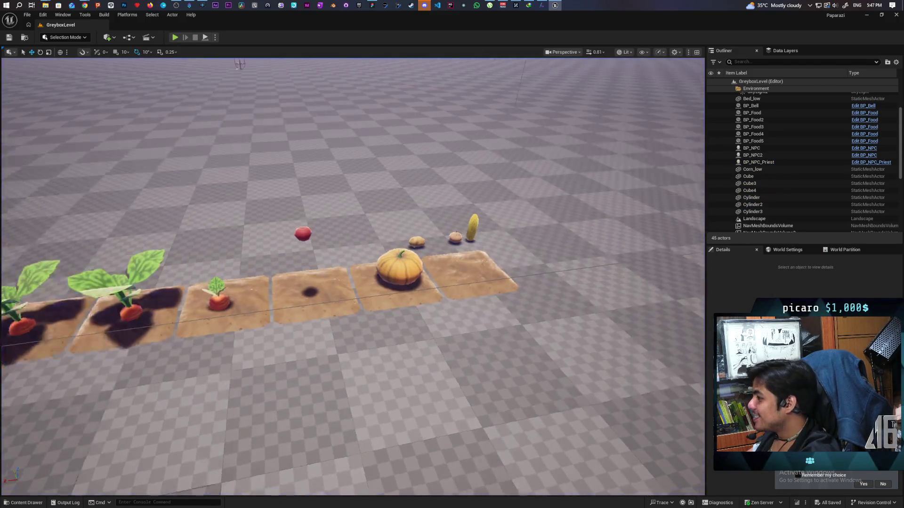
Step: Alt-drag the red radish BP_Food4 to place a duplicate, BP_Food6, above the pumpkin plot
scroll(450, 289, up, 10)
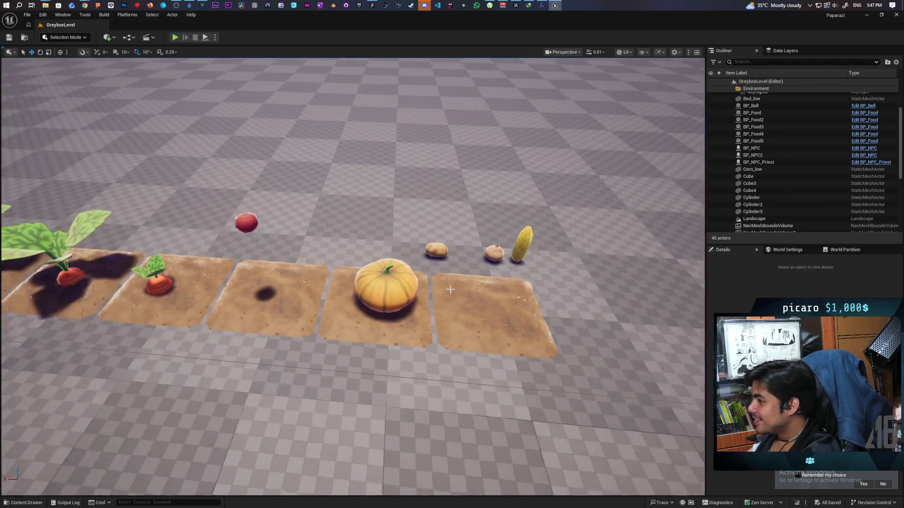
drag(450, 289, 207, 268)
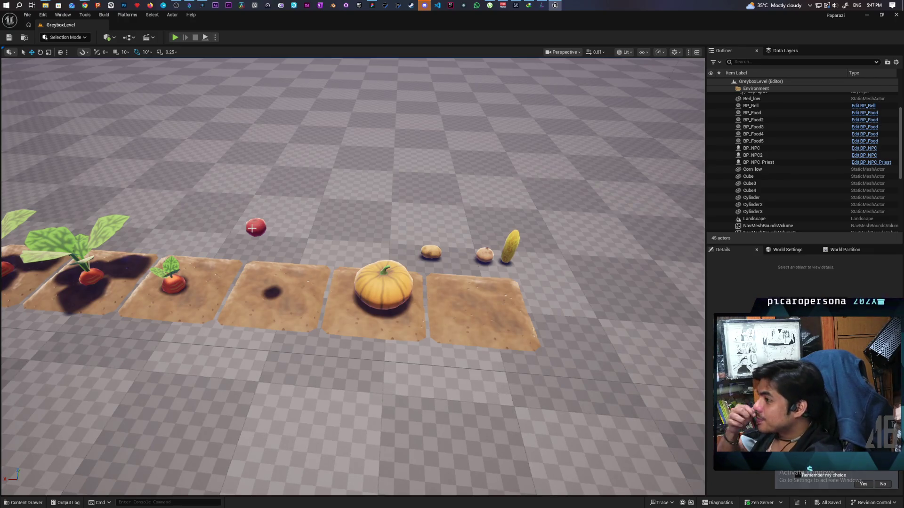
click(177, 286)
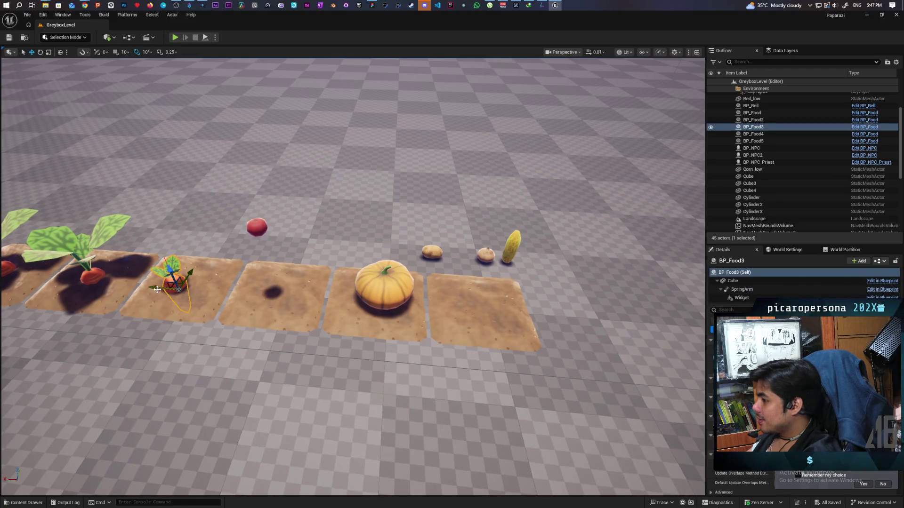
click(257, 228)
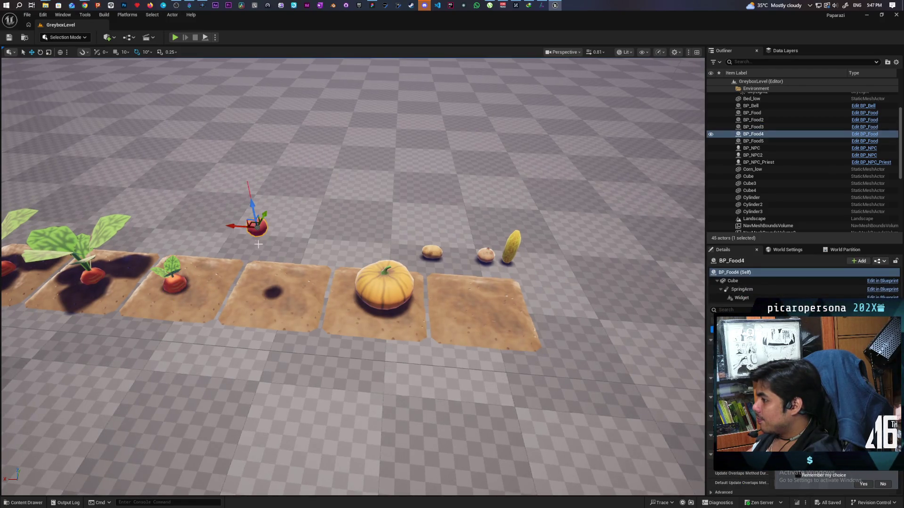
alt+drag(232, 224, 361, 234)
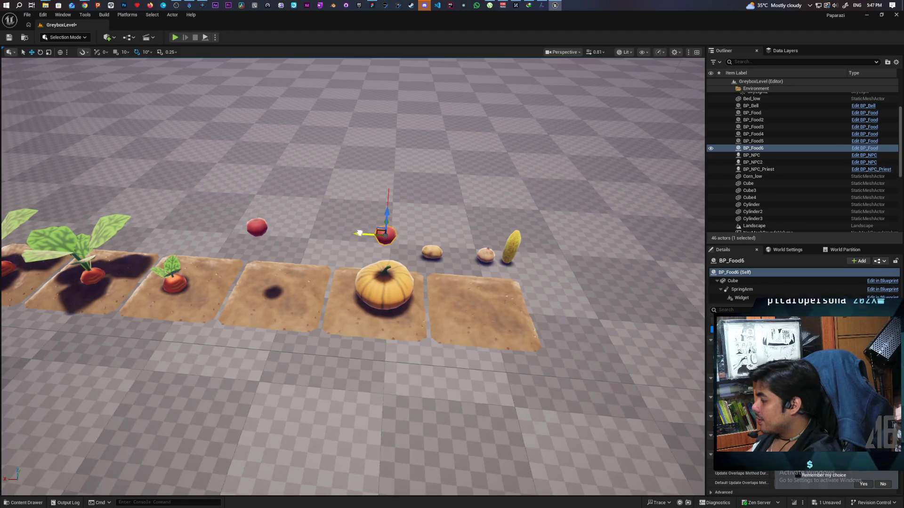
Step: Select Pumpkin_low, frame it with F, and open the Selection Mode dropdown
click(408, 293)
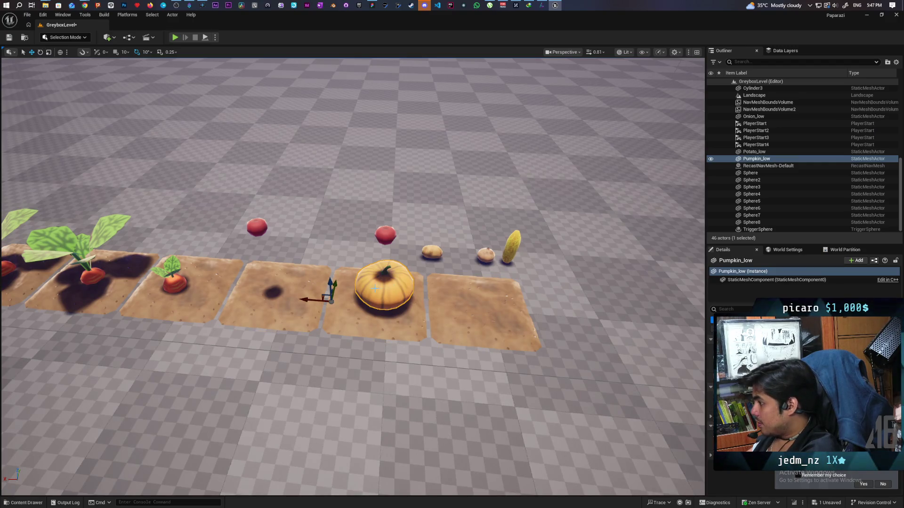
drag(418, 296, 417, 423)
key(f)
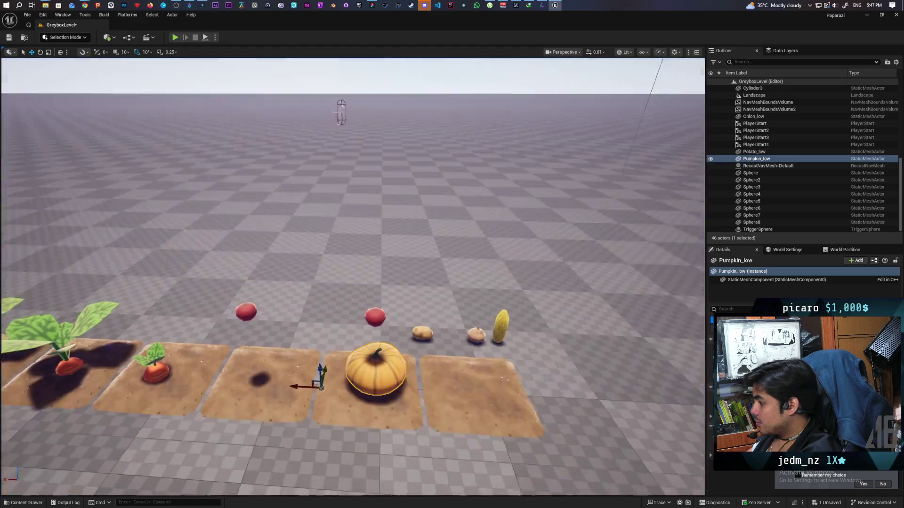
scroll(353, 278, down, 5)
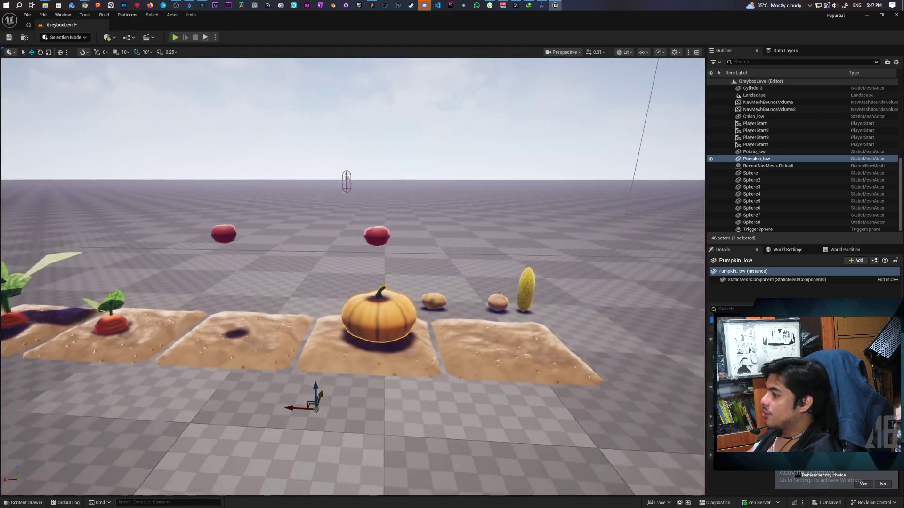
click(61, 37)
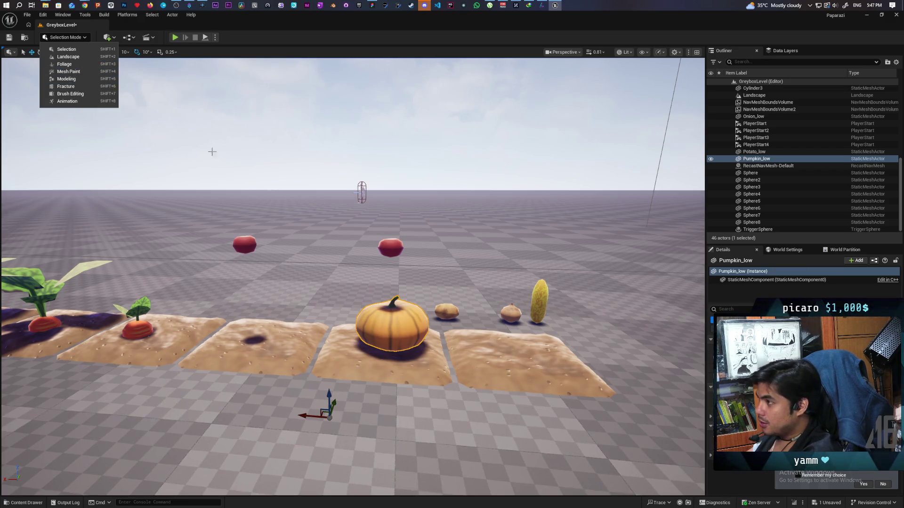
Step: Load the Demo level from File > Favorite Levels, answering the Save Content prompt
click(230, 156)
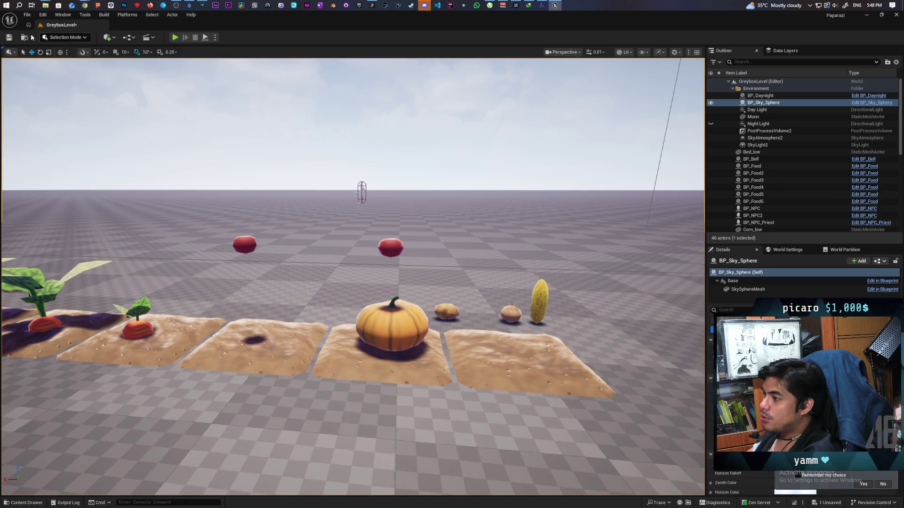
click(26, 15)
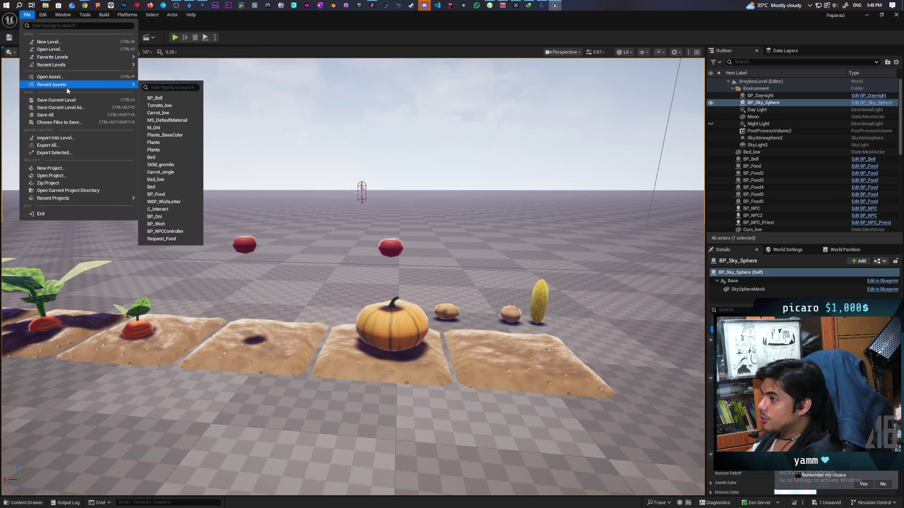
mouse_move(100, 58)
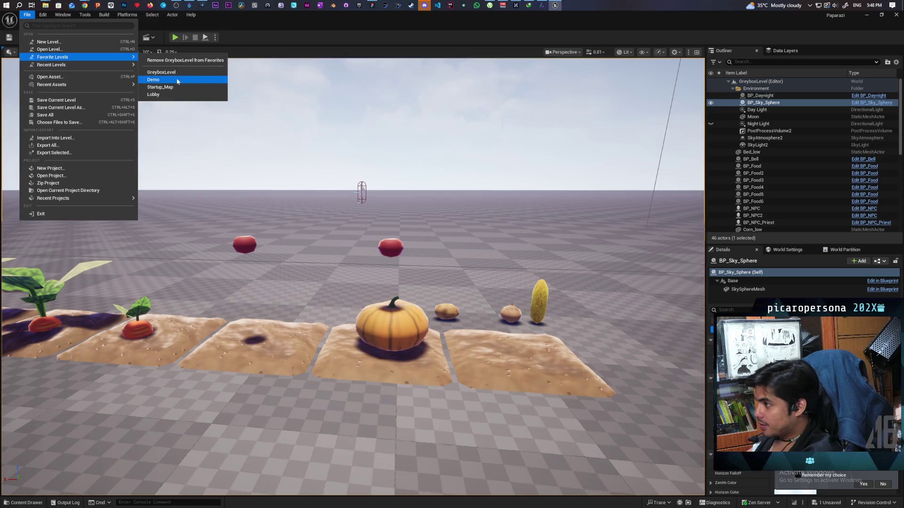
click(169, 79)
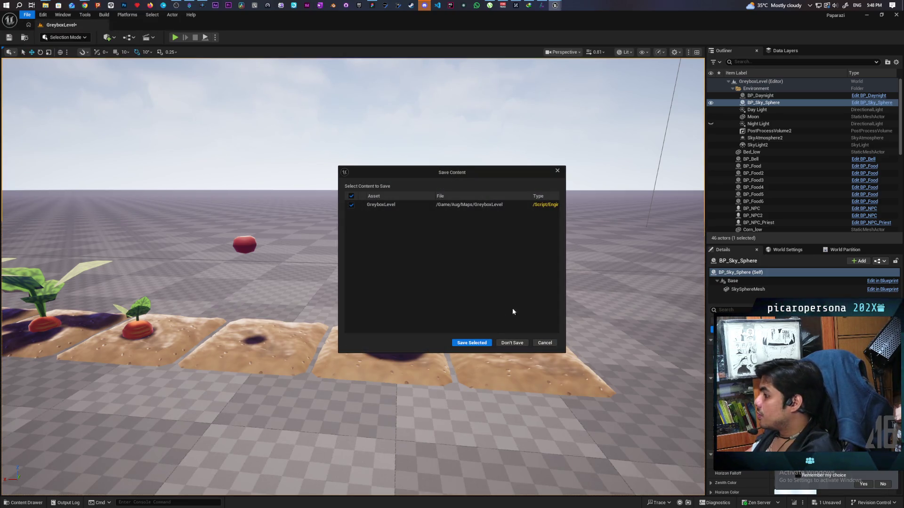
click(473, 343)
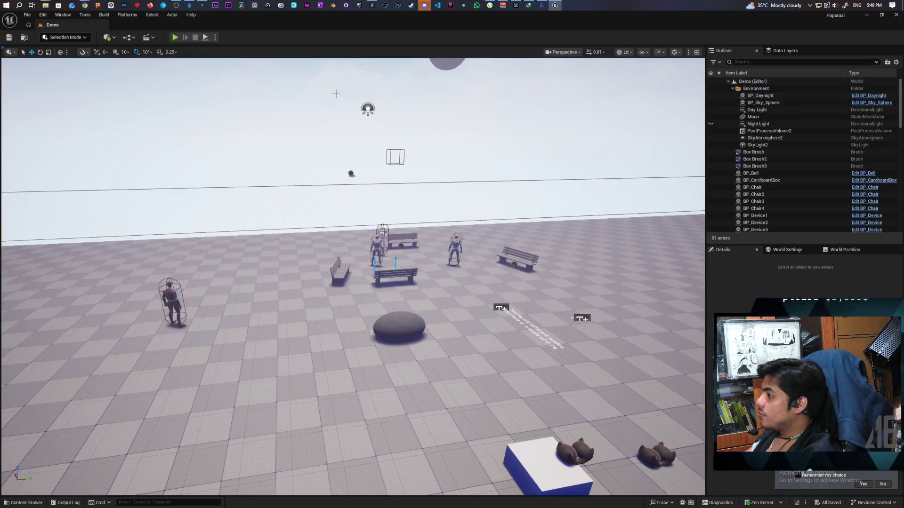
Step: Restore the editor to a smaller window and load the Lobby level from Favorite Levels
drag(313, 23, 598, 30)
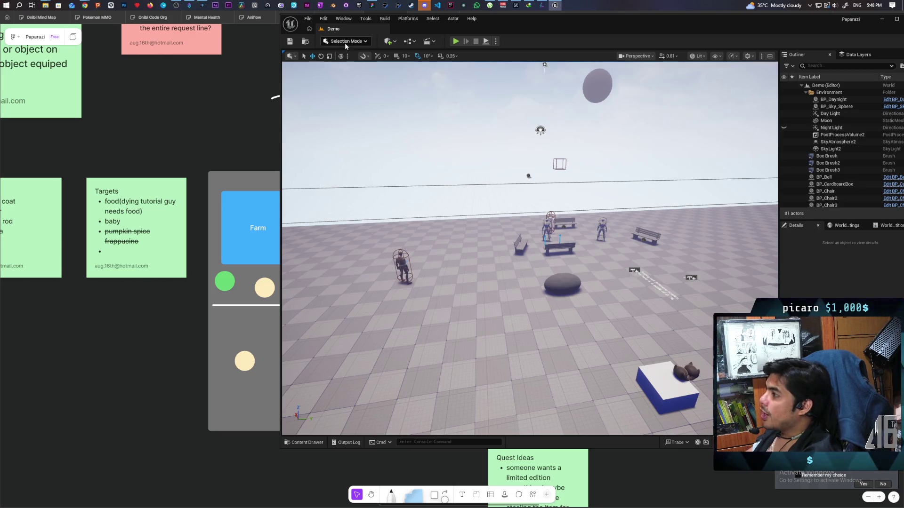
click(323, 18)
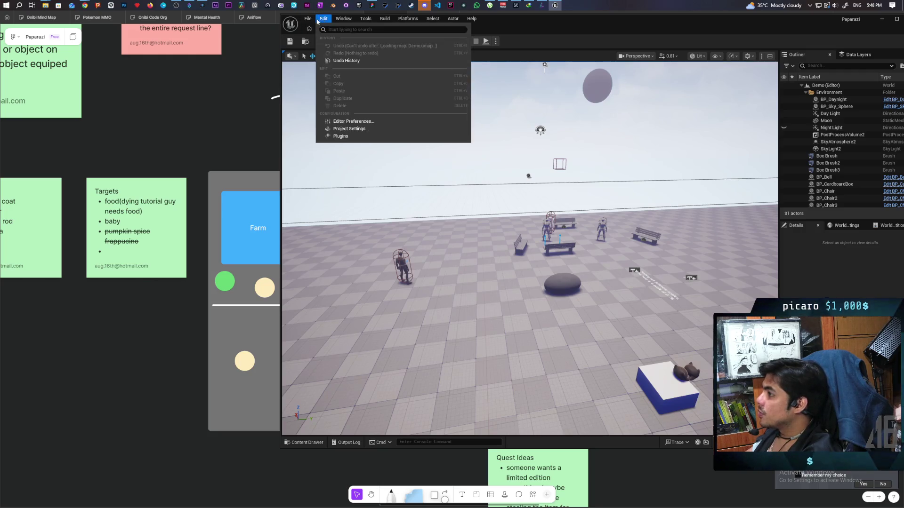
click(308, 18)
click(311, 22)
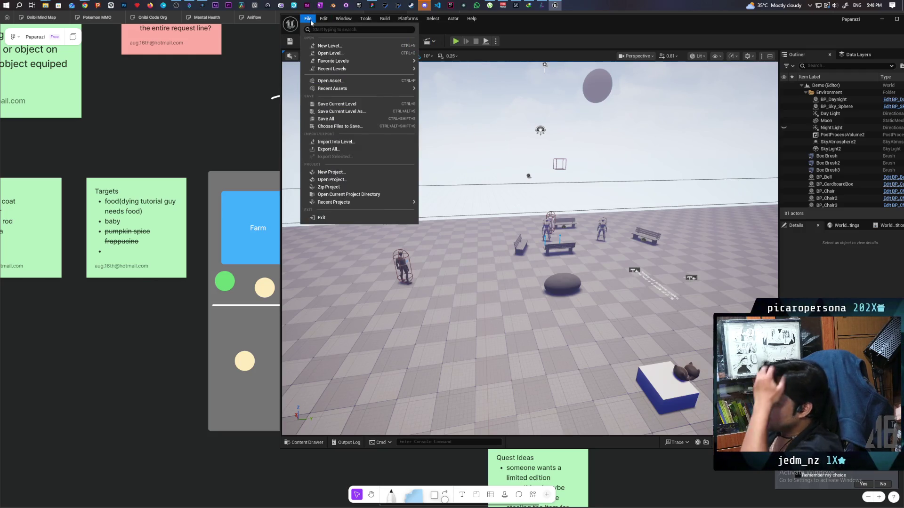
mouse_move(322, 21)
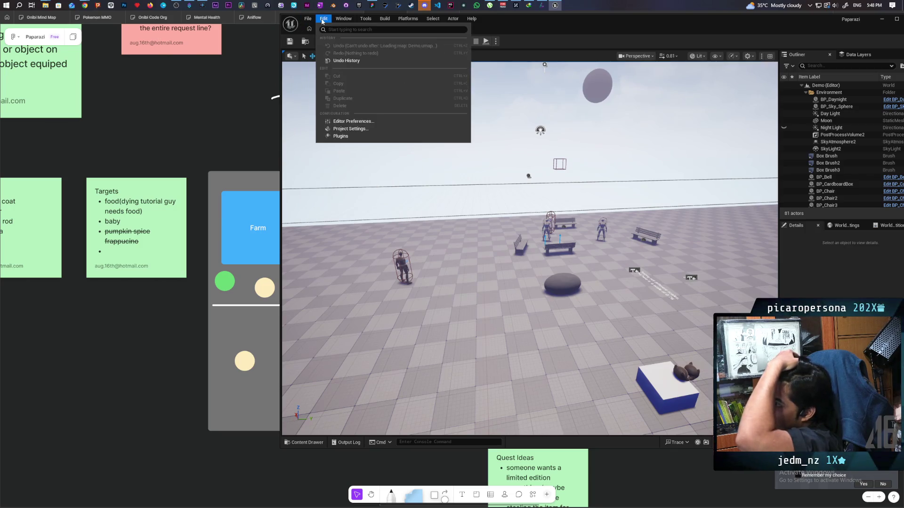
mouse_move(365, 60)
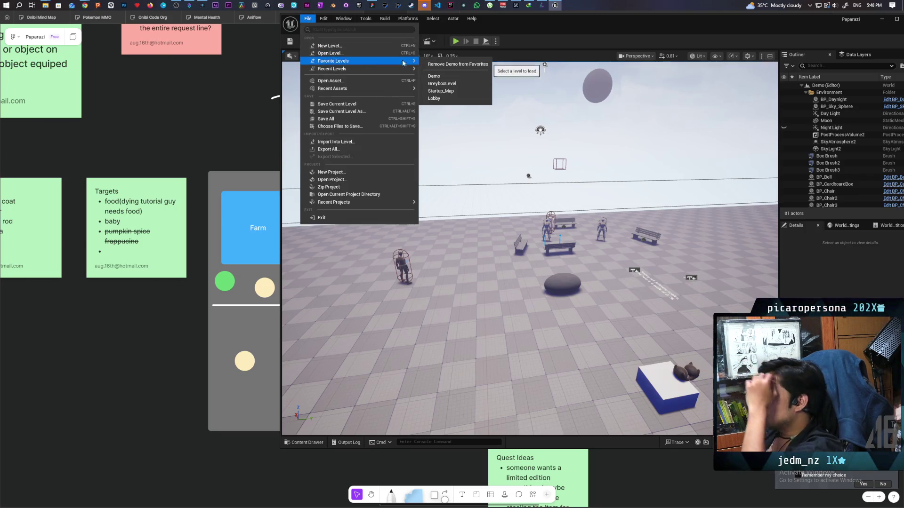
click(451, 97)
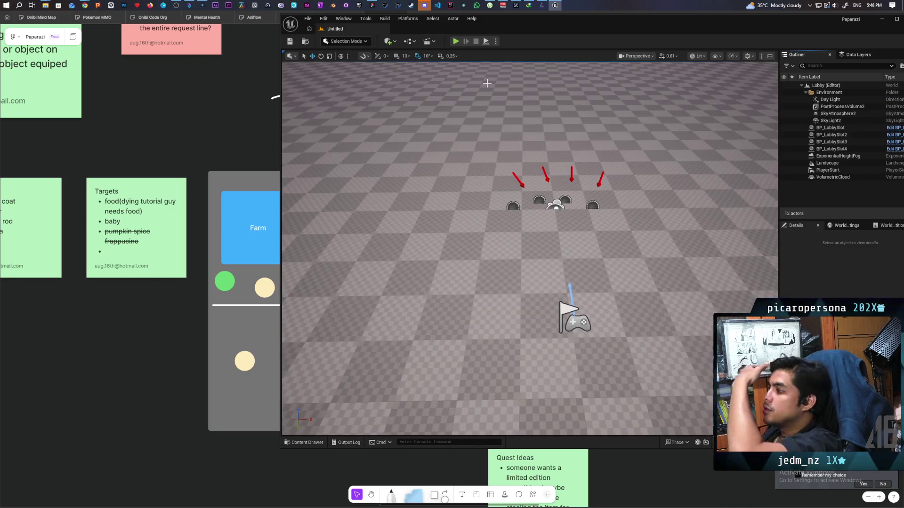
Step: Start a 4-player Play As Listen Server session in the Selected Viewport
click(496, 41)
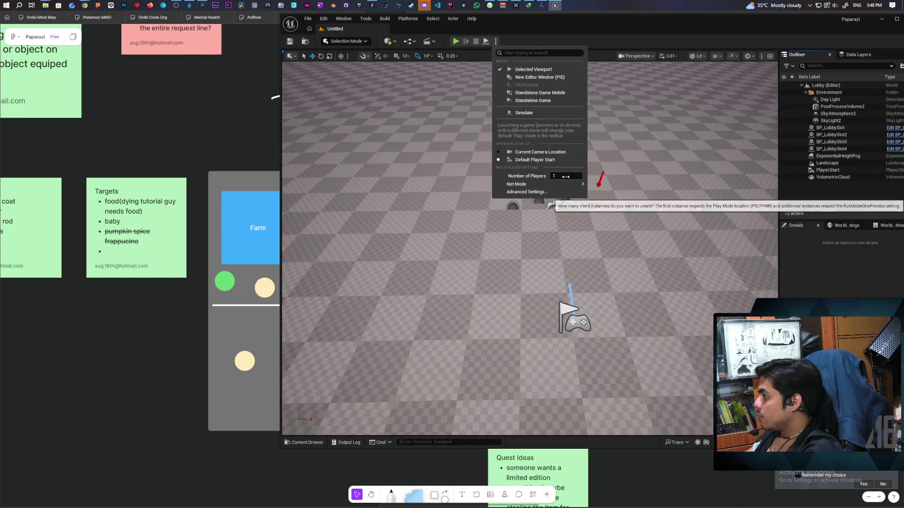
mouse_move(579, 184)
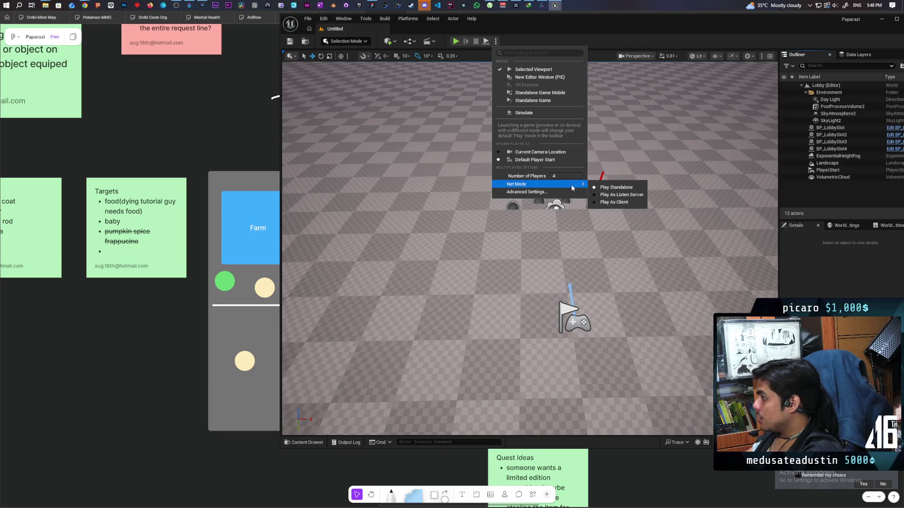
click(609, 194)
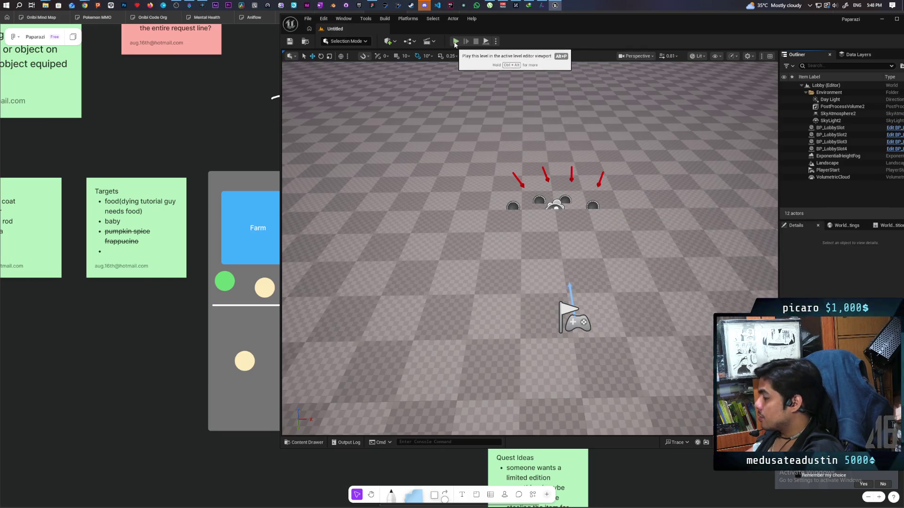
click(495, 42)
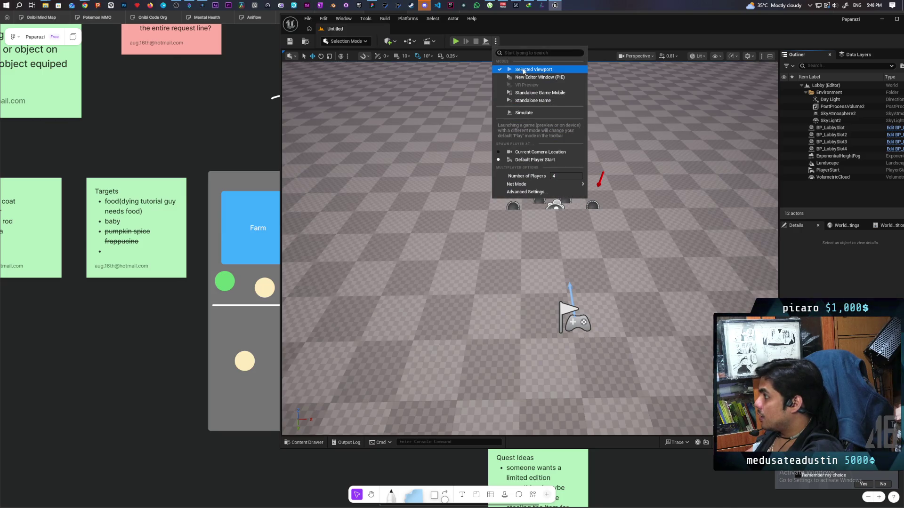
click(455, 42)
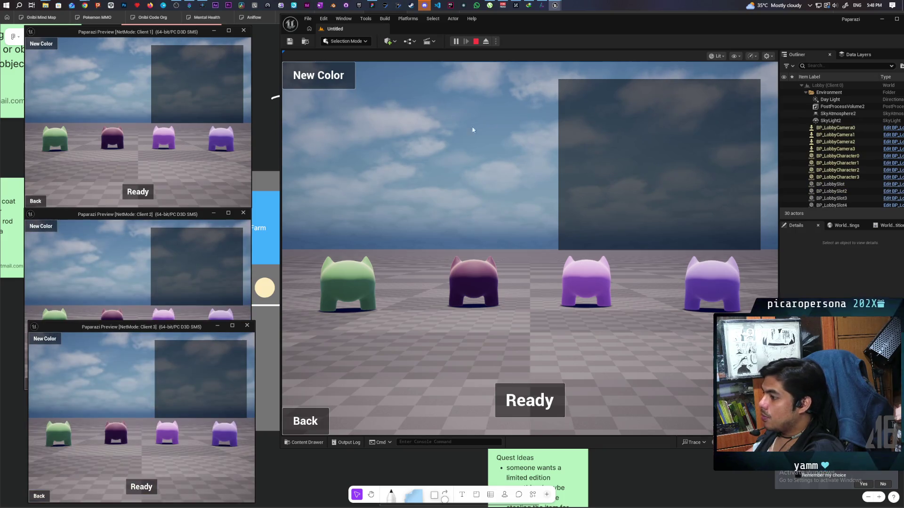
Step: Give two characters new colours, mark all three clients and the host Ready, and start the game
click(329, 87)
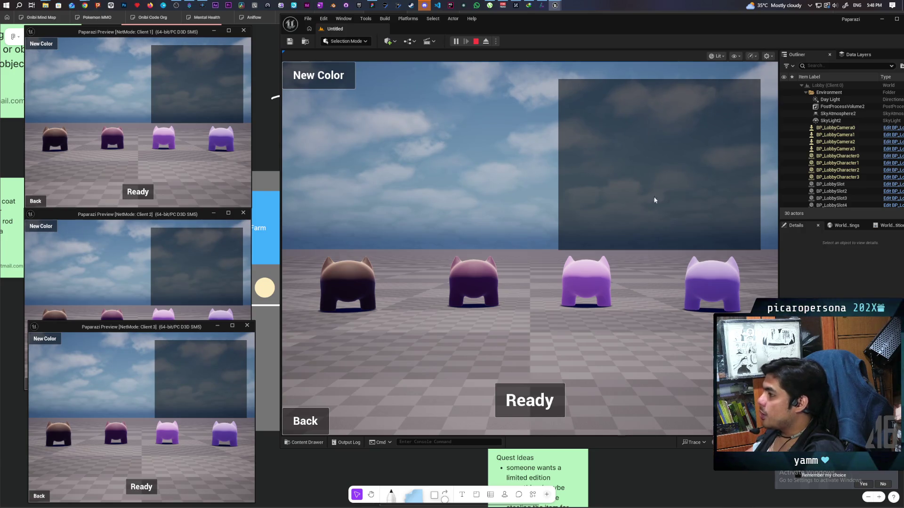
click(41, 46)
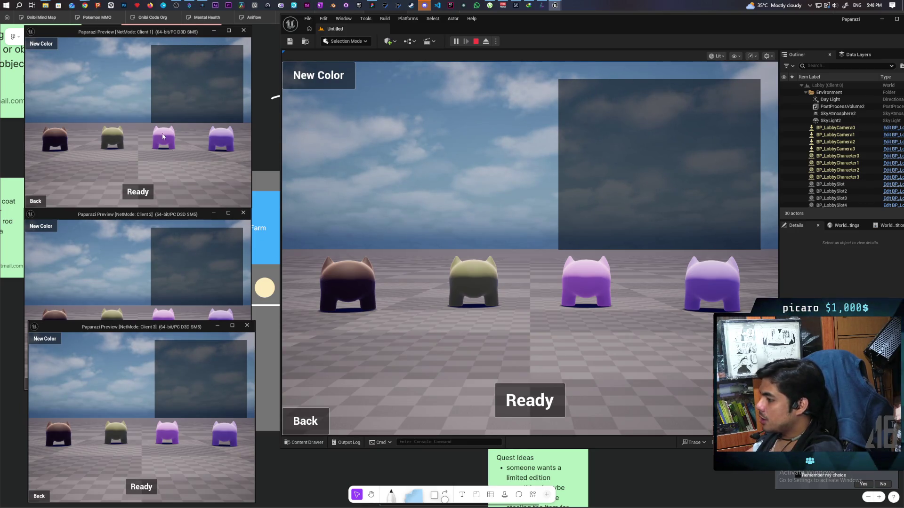
click(143, 192)
click(132, 316)
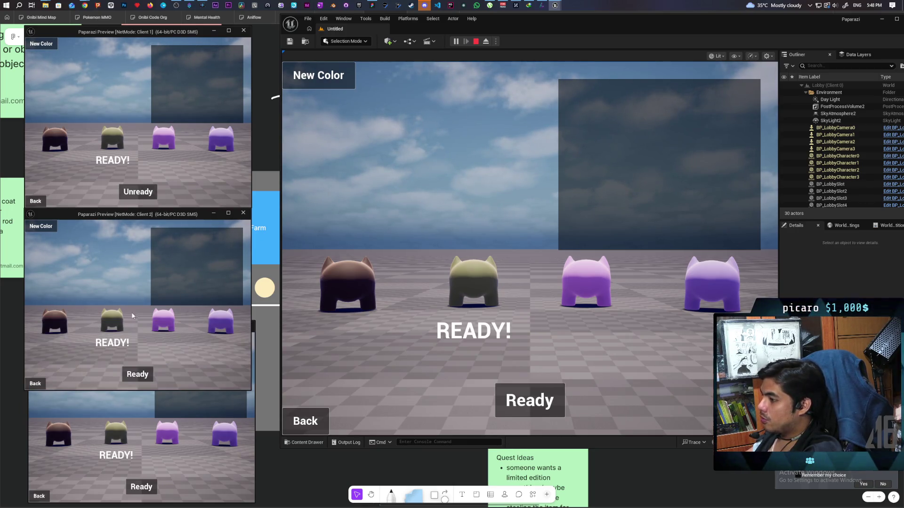
click(135, 376)
click(141, 486)
click(529, 401)
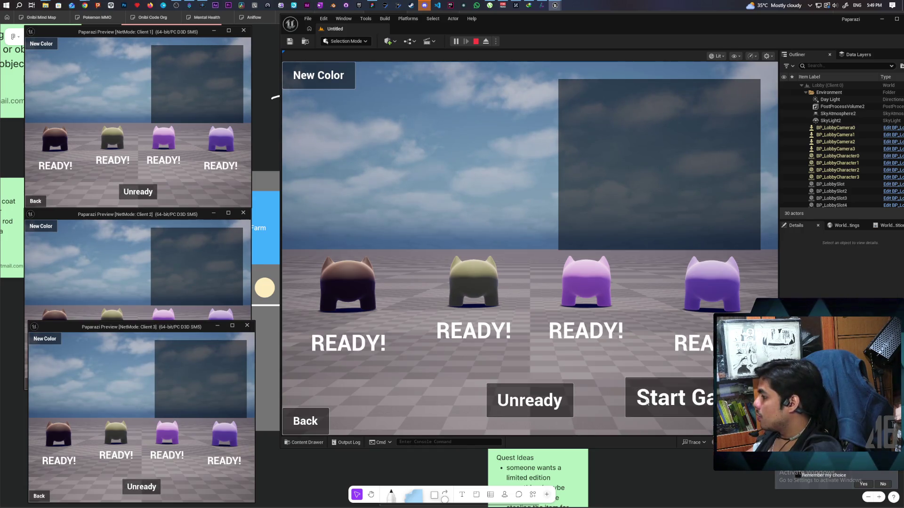
click(647, 402)
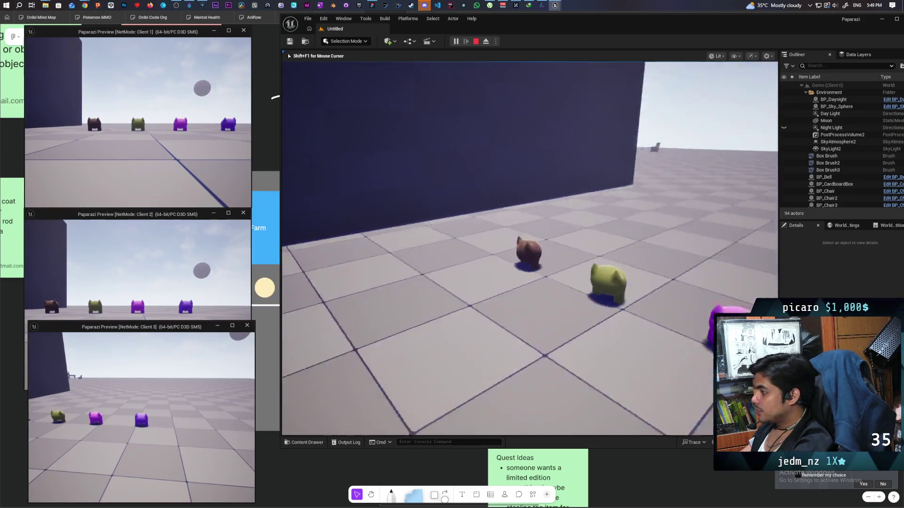
Step: Walk the character across the field to the trenchcoat and put it on with F
key(w)
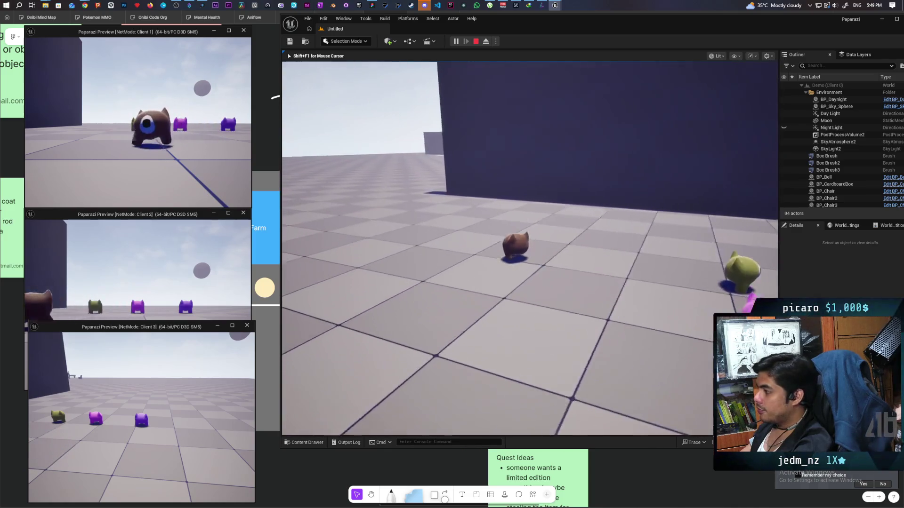
key(w)
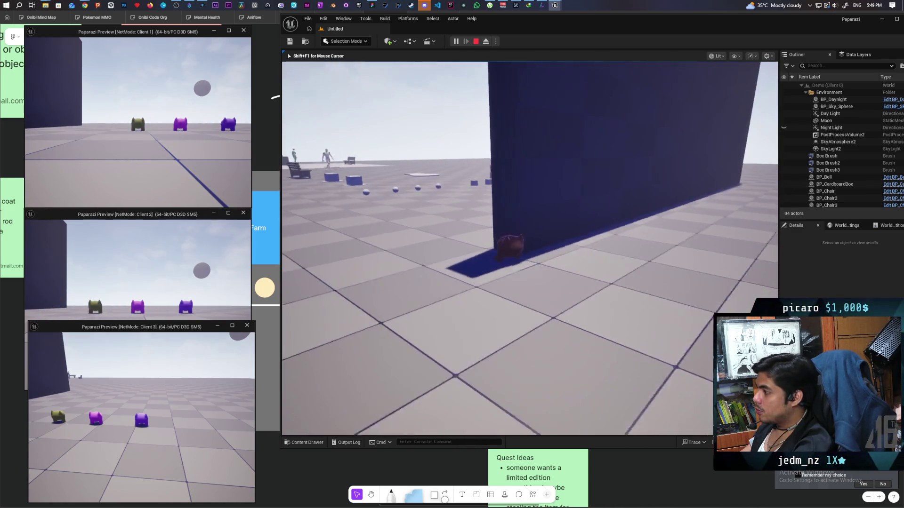
key(w)
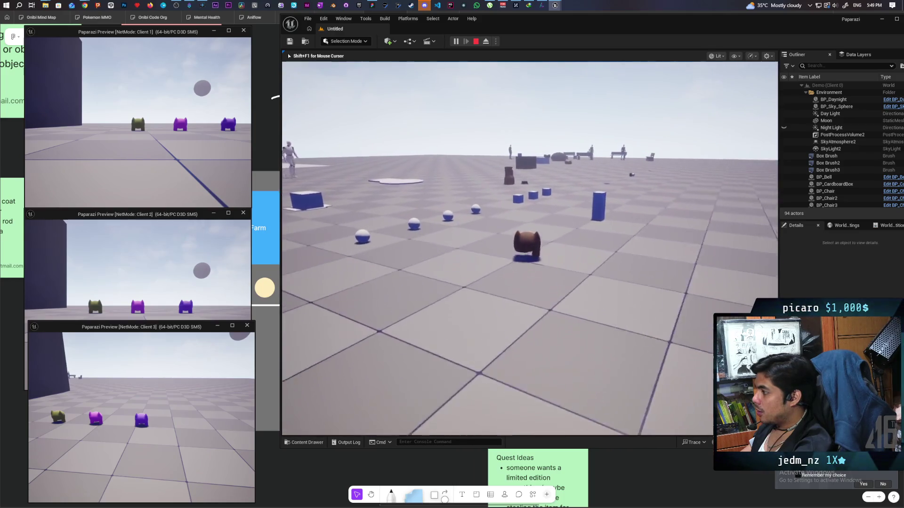
key(w)
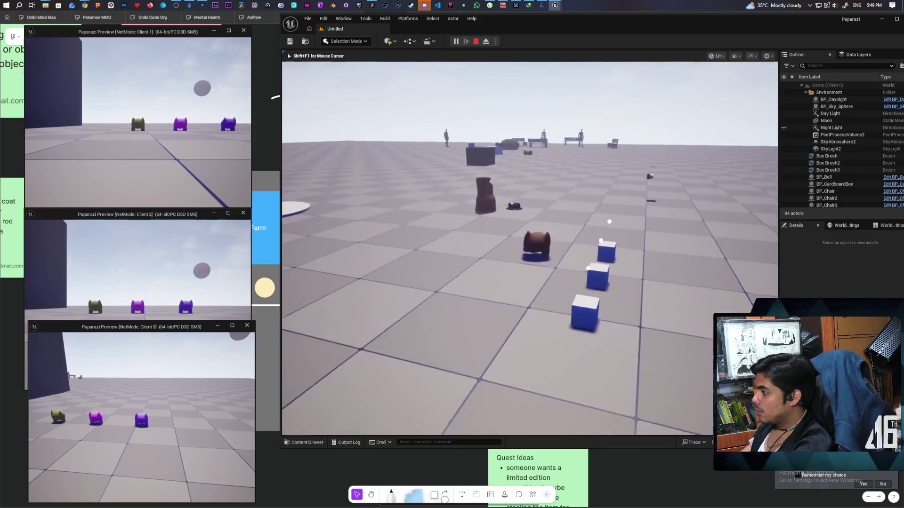
key(w)
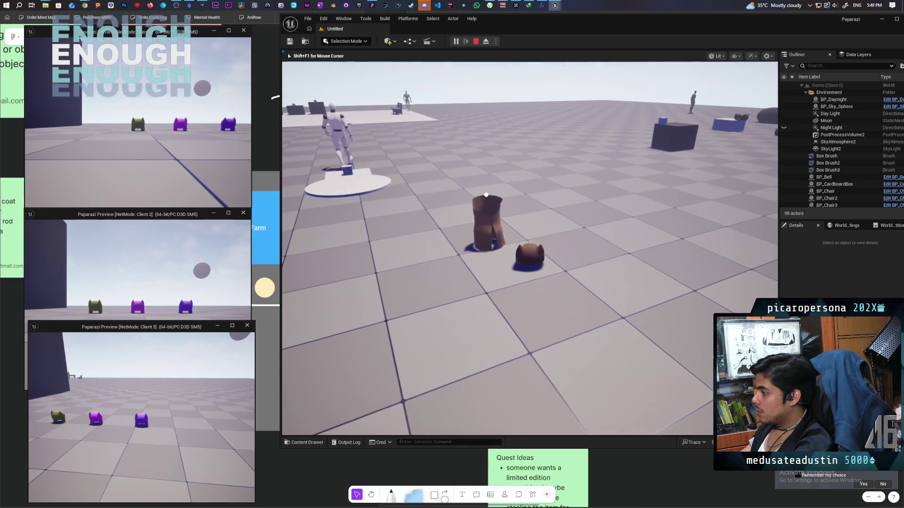
key(w)
key(f)
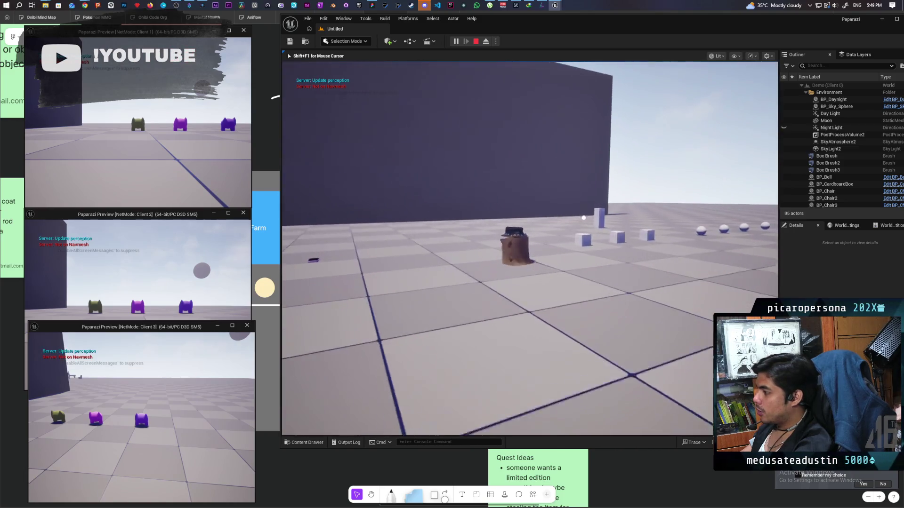
Step: Turn the camera toward the cubes, refocus the main play viewport, and release the mouse with Shift+F1
key(w)
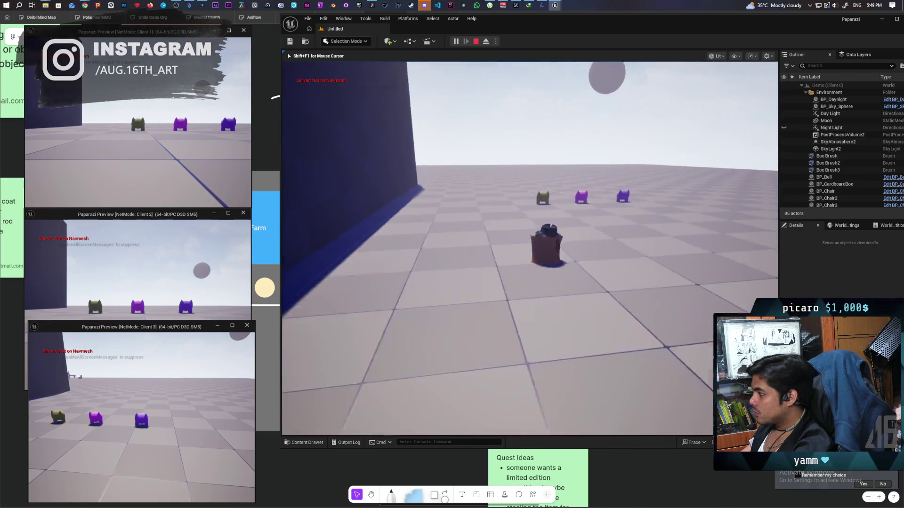
key(alt+Tab)
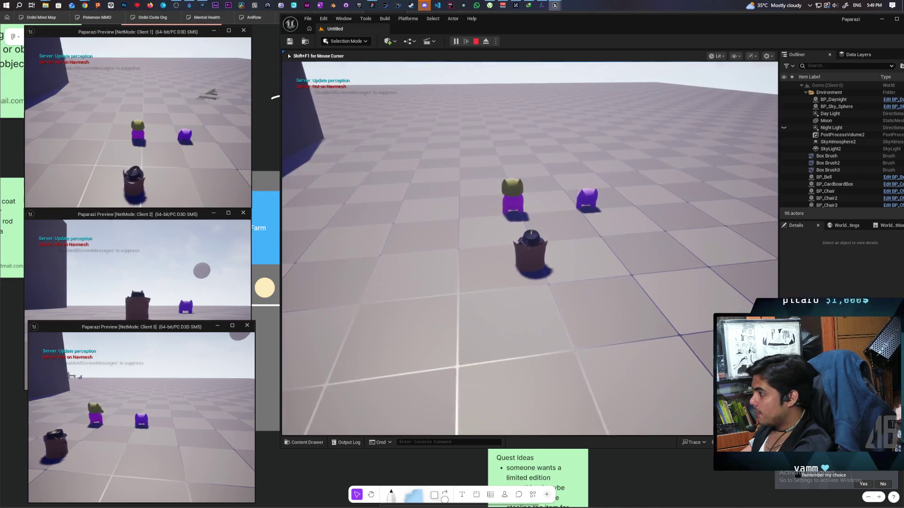
click(287, 52)
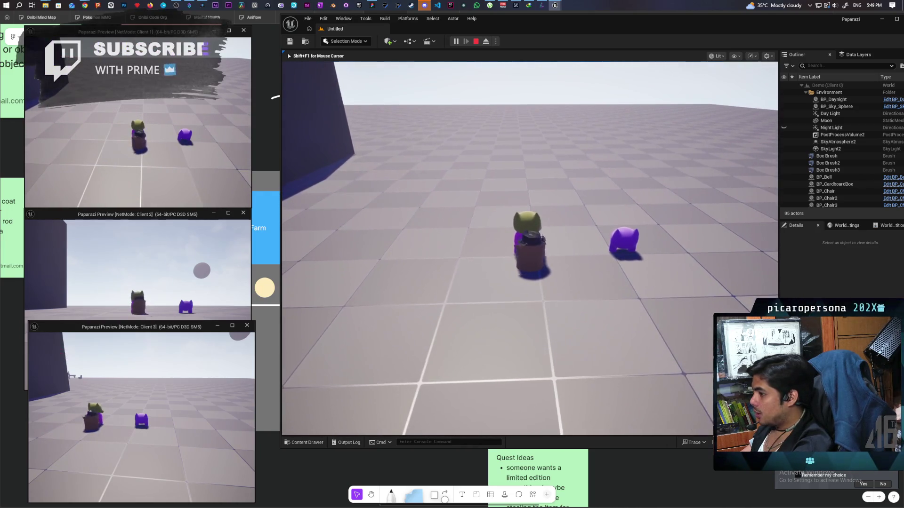
key(shift+F1)
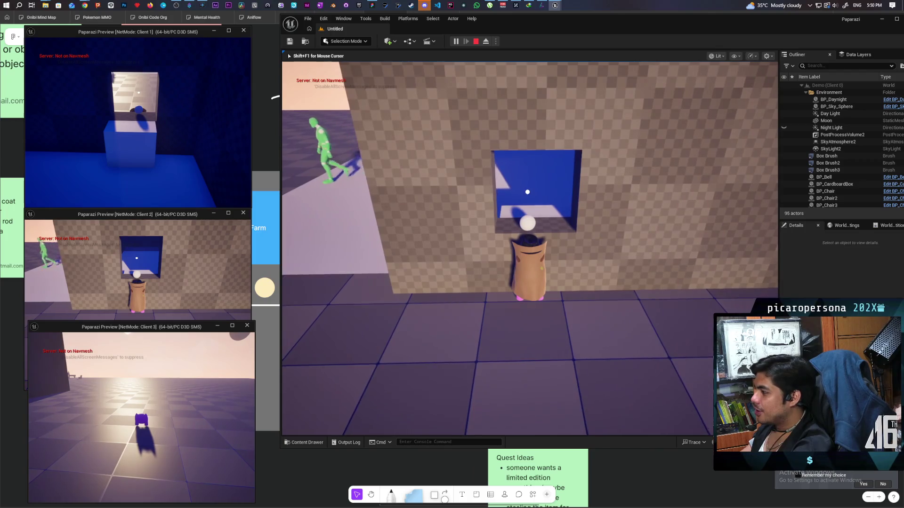
Step: Walk the character to the wall window and on to the lit food platform at nightfall
key(w)
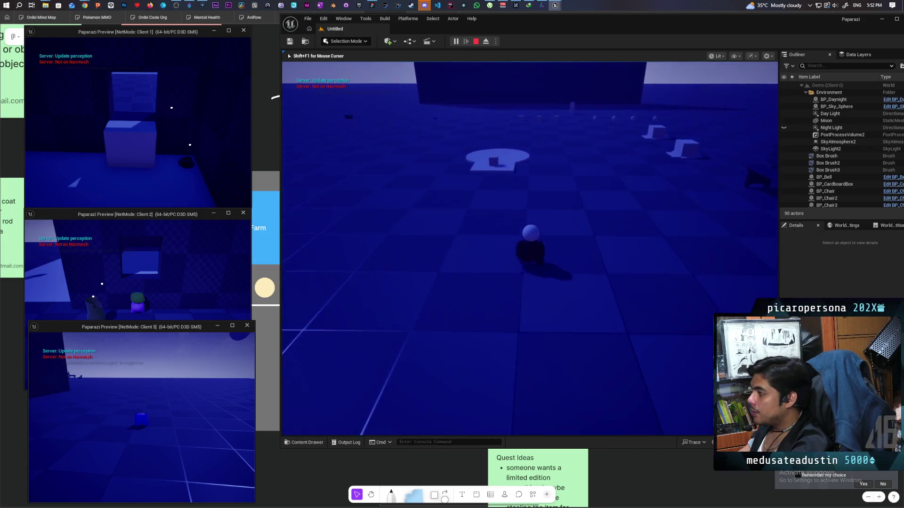
key(w)
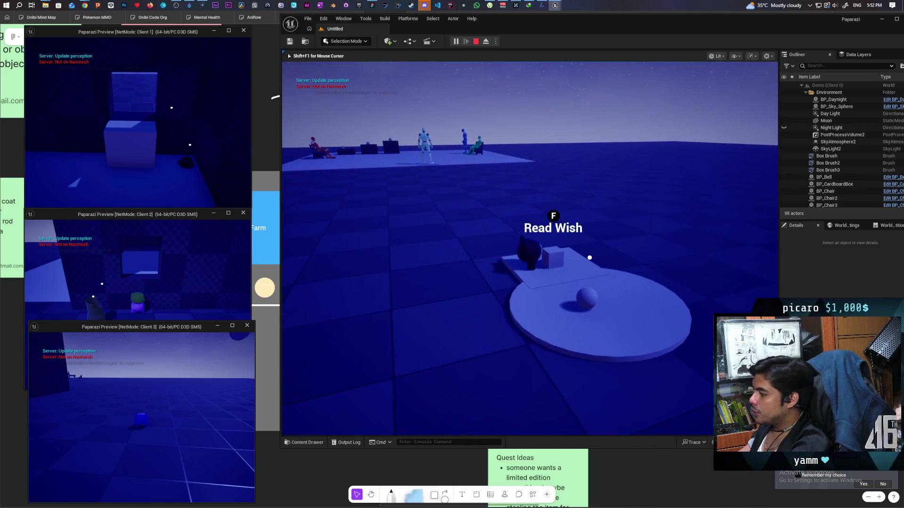
Step: Read the 'First week i need food' wish on the platform, then close the note
key(f)
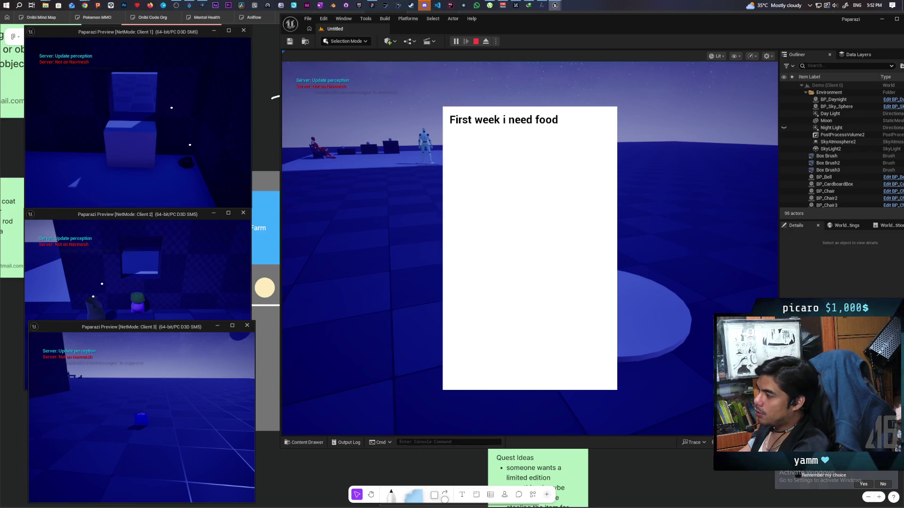
key(f)
click(571, 211)
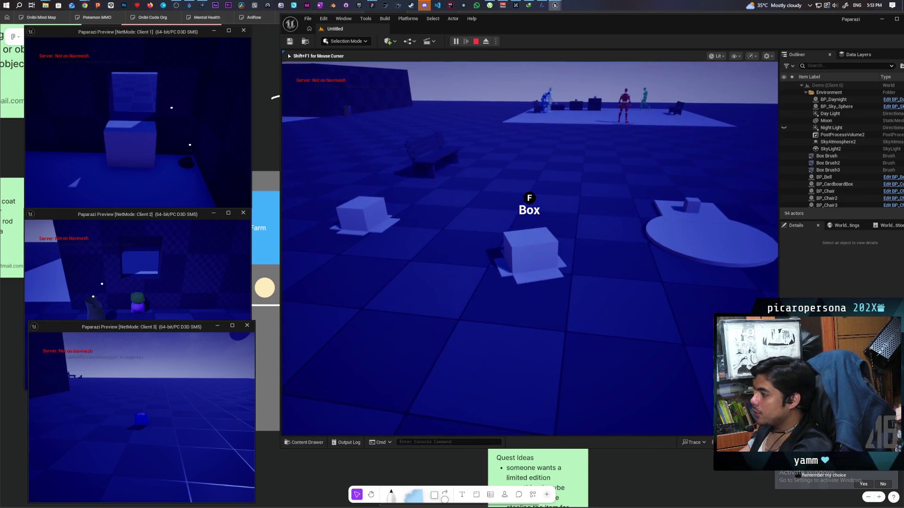
Step: Walk past the boxes to the white mannequin NPC until it alerts, then move away across the field
key(w)
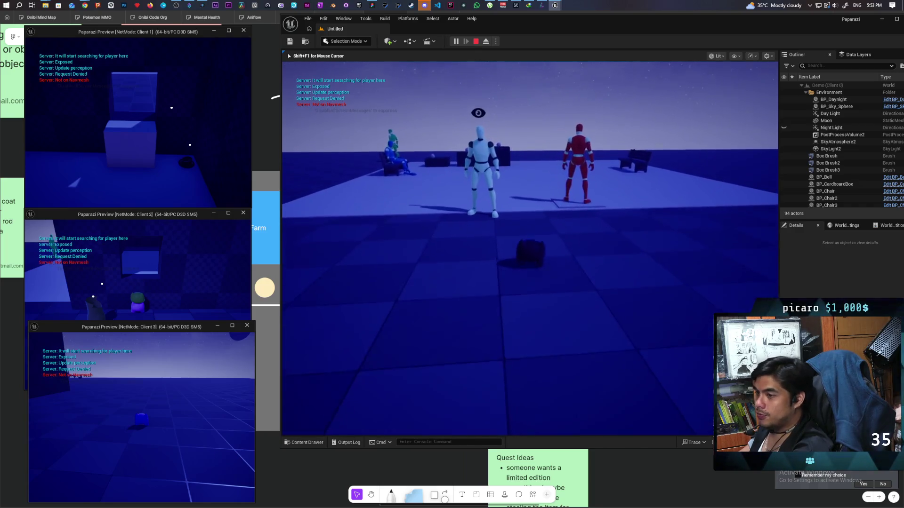
key(w)
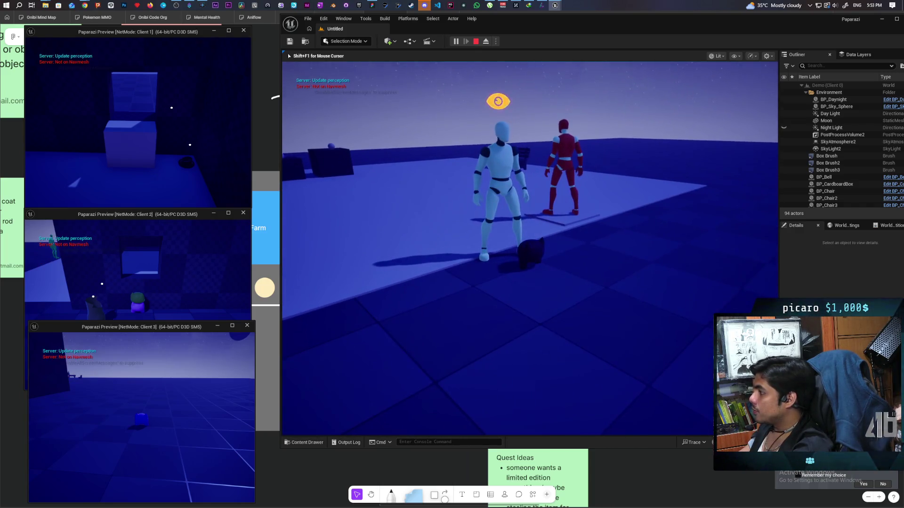
key(w)
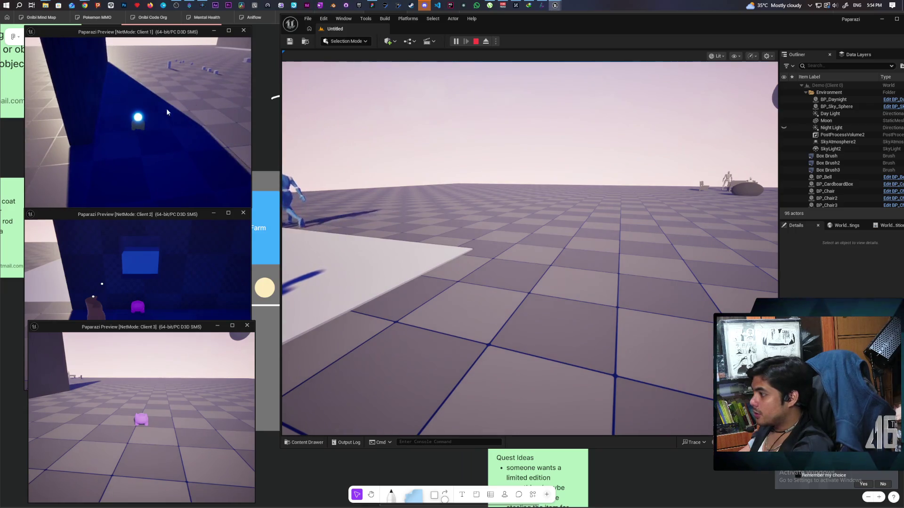
Step: Give the main play viewport input focus once daylight returns
click(517, 235)
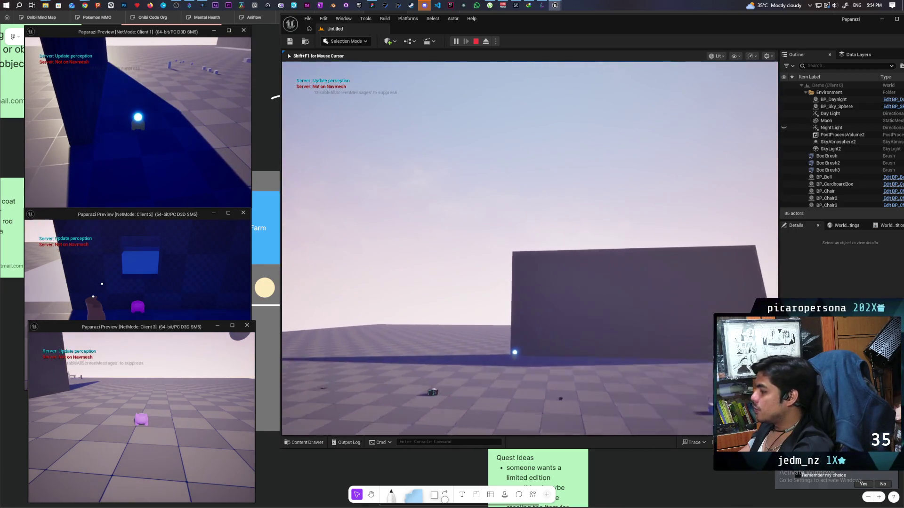
Step: Take control of the Client 1 preview window, then stop the play-in-editor session
key(alt+Tab)
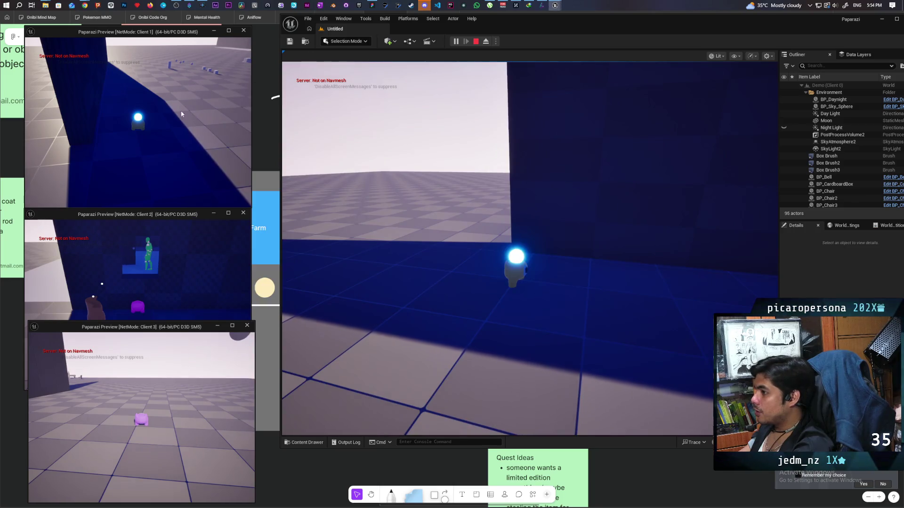
click(181, 114)
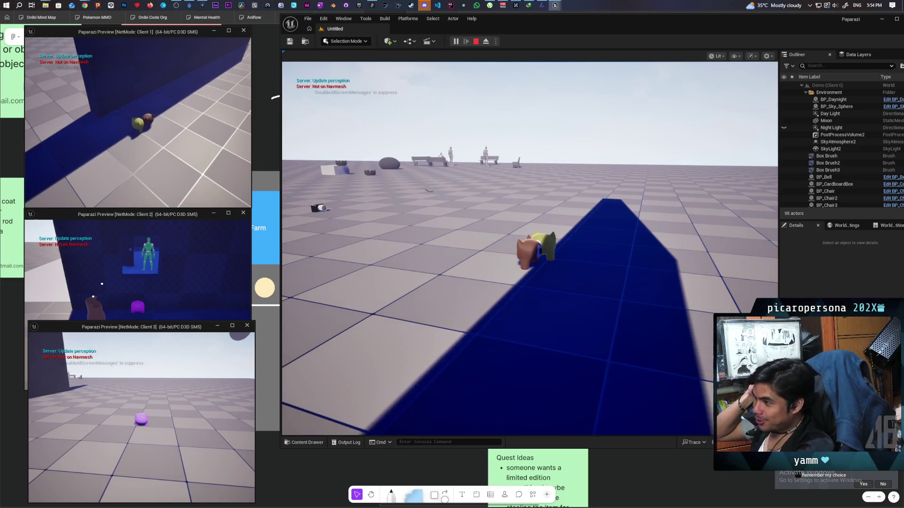
key(Escape)
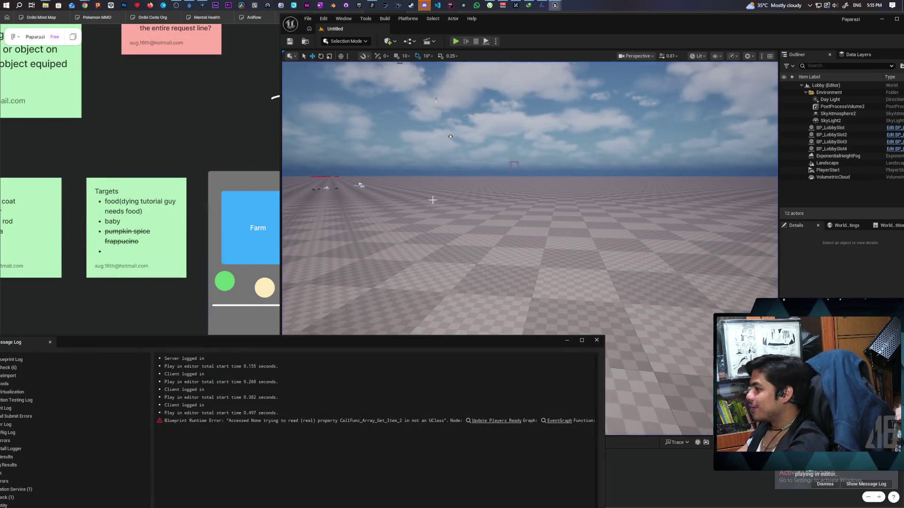
Step: Follow the Accessed None error to the Update Players Ready node in BP_OniLobby
click(494, 426)
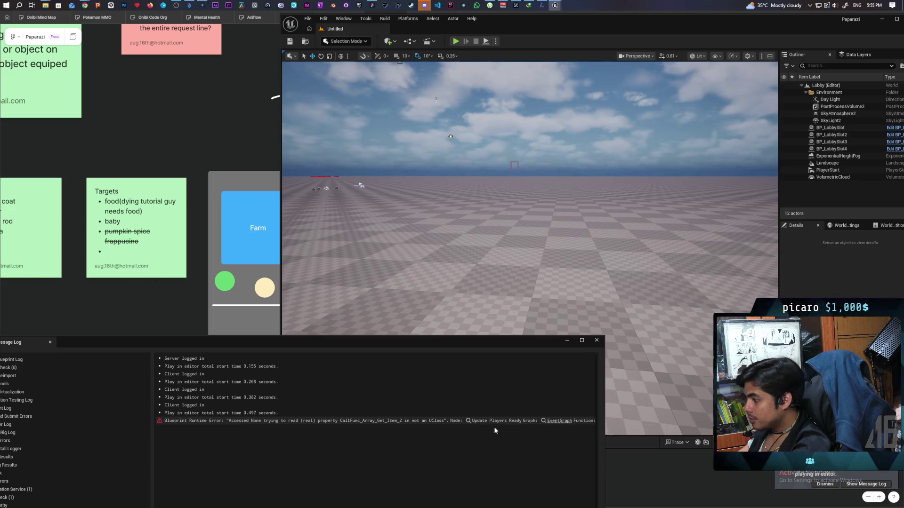
click(475, 421)
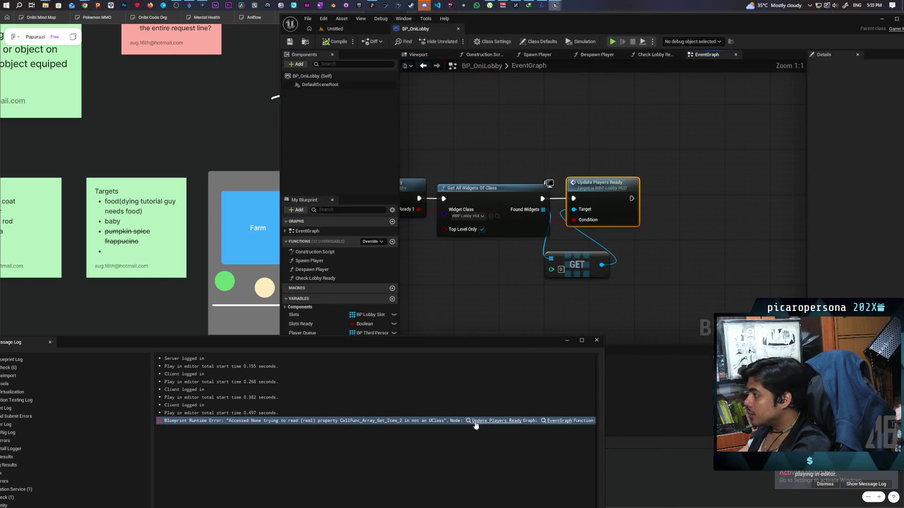
mouse_move(508, 280)
mouse_down()
mouse_move(658, 262)
mouse_move(485, 267)
mouse_up()
Step: Insert an Is Valid check on the found widget so Update Players Ready runs only when valid
mouse_move(600, 216)
mouse_down()
mouse_move(690, 188)
mouse_move(702, 195)
mouse_up()
key(ctrl+v)
drag(640, 276, 583, 183)
mouse_move(577, 256)
mouse_down()
mouse_move(562, 205)
mouse_move(542, 189)
mouse_move(571, 192)
mouse_up()
drag(633, 191, 677, 190)
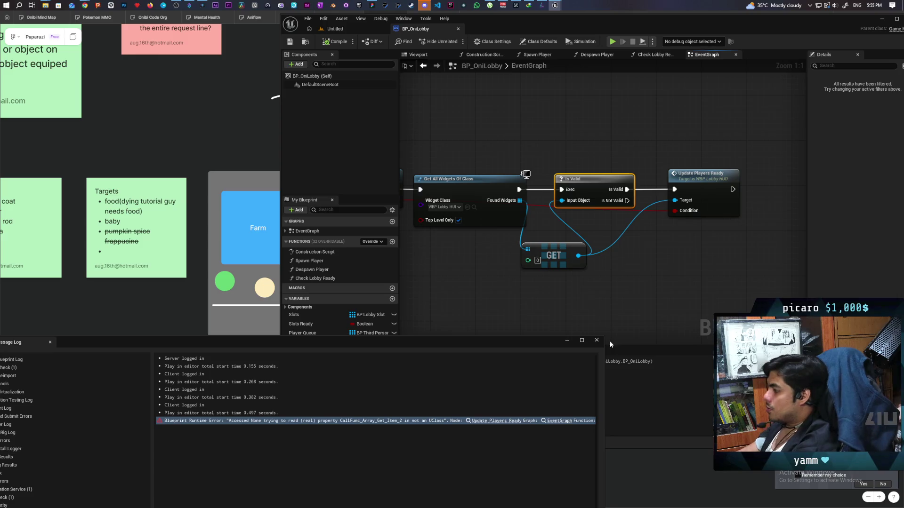
Step: Close the Message Log and compile BP_OniLobby
click(596, 340)
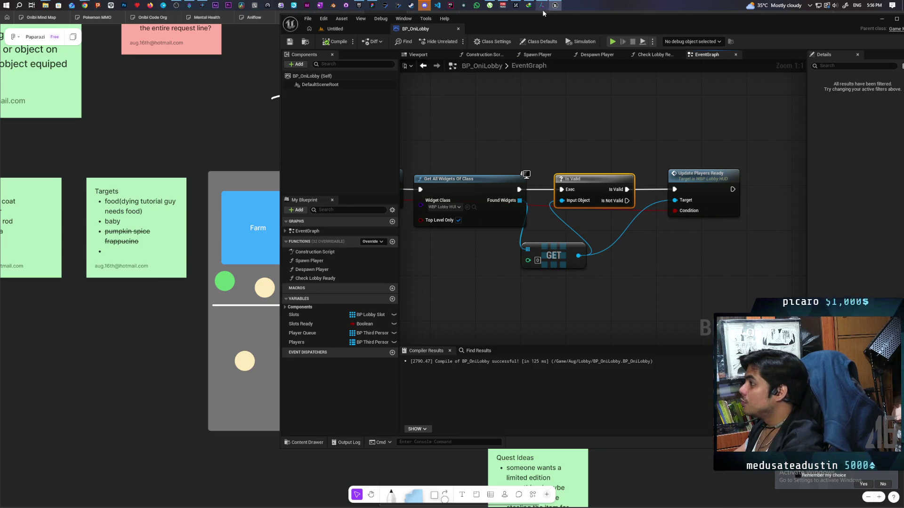
mouse_move(544, 11)
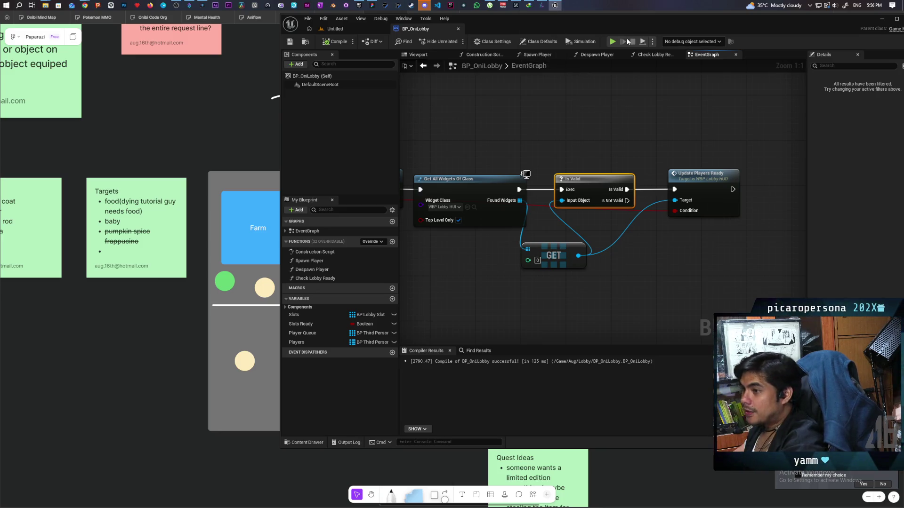
mouse_move(83, 6)
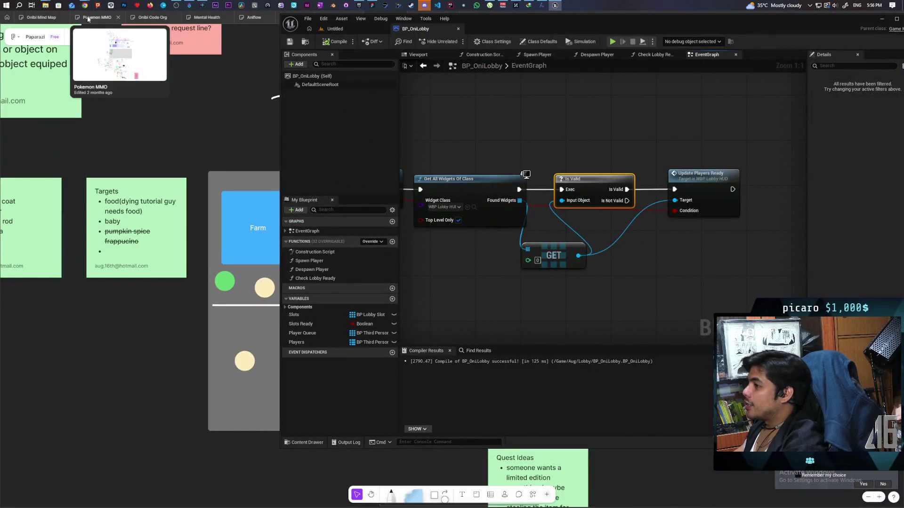
Step: Open GreyboxLevel from the favourite levels list
click(372, 31)
click(308, 18)
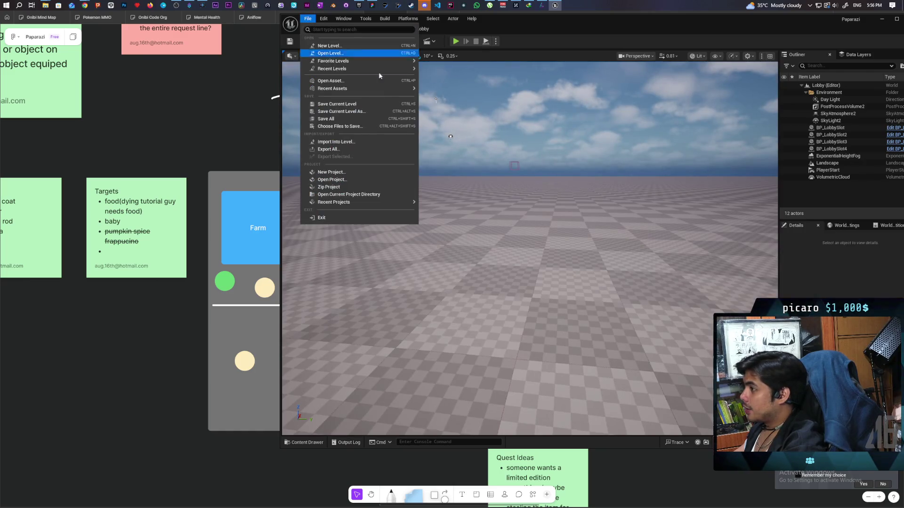
mouse_move(413, 62)
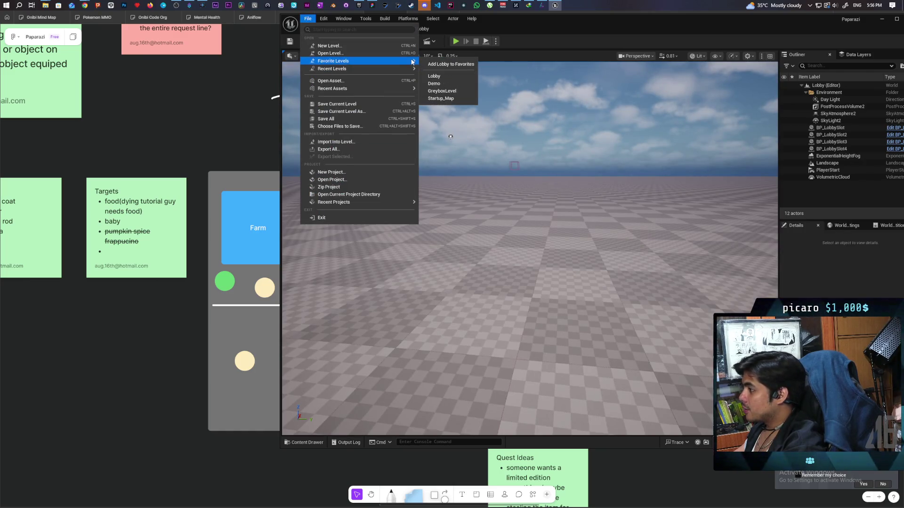
click(443, 92)
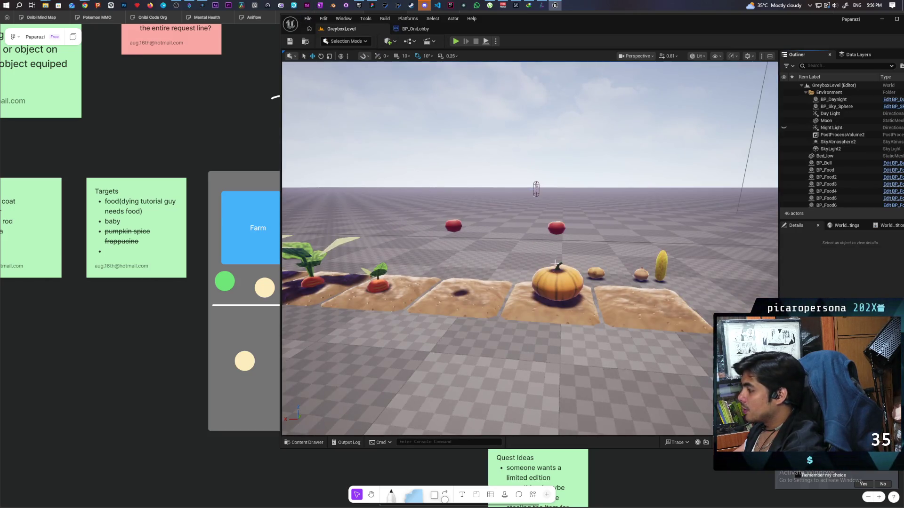
Step: In Modeling Mode, center the pumpkin's pivot, lower it into the body, and accept
click(545, 281)
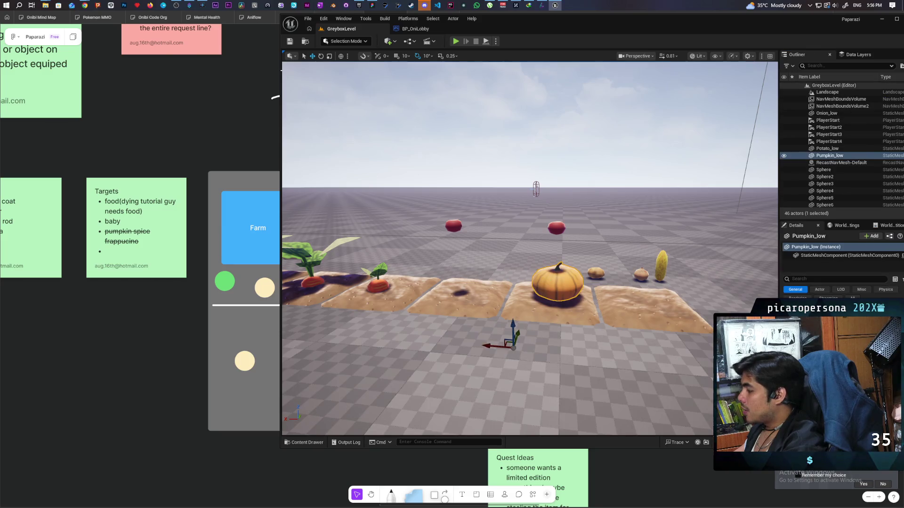
click(337, 43)
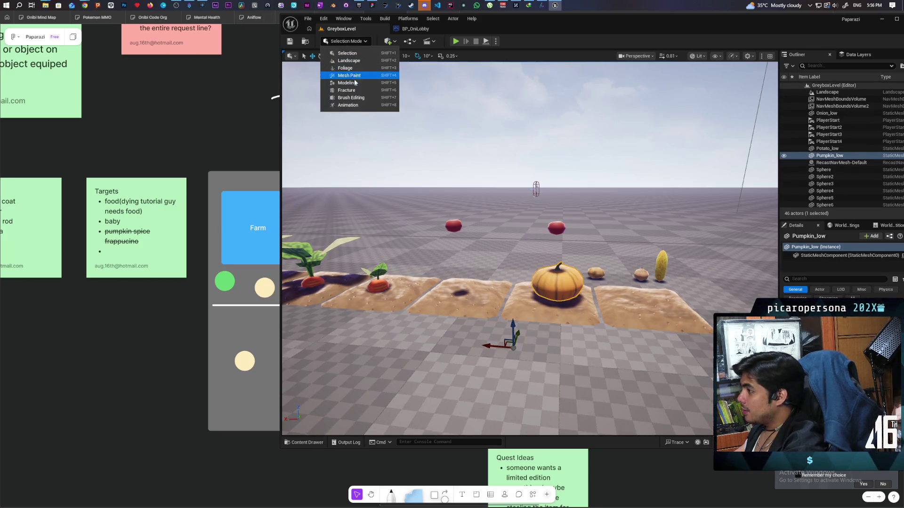
click(348, 83)
click(297, 130)
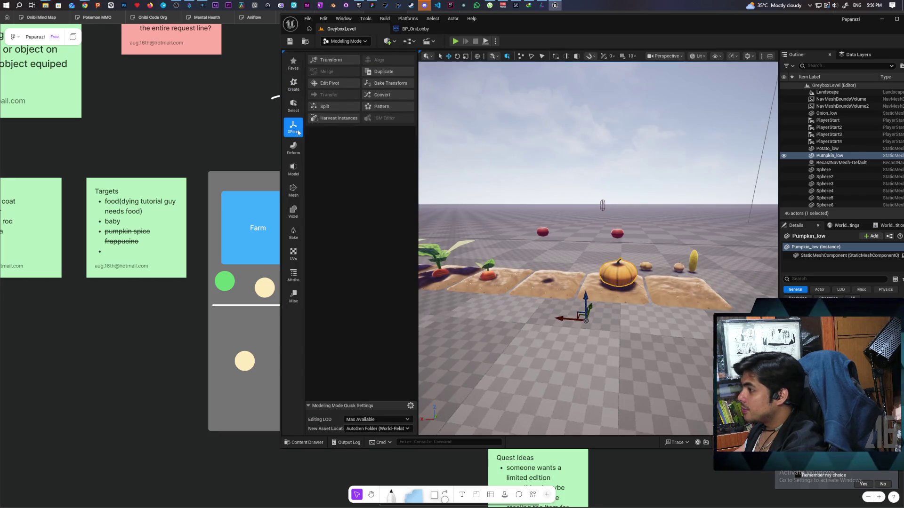
click(325, 87)
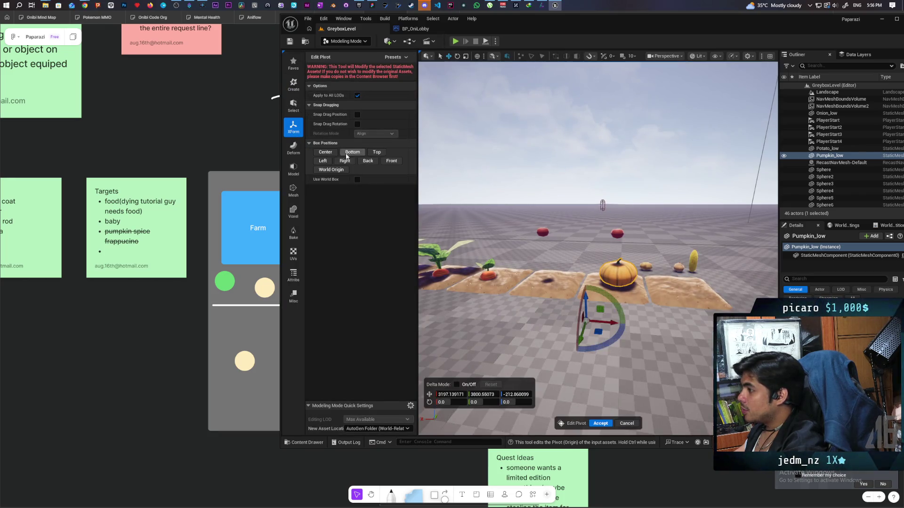
click(326, 155)
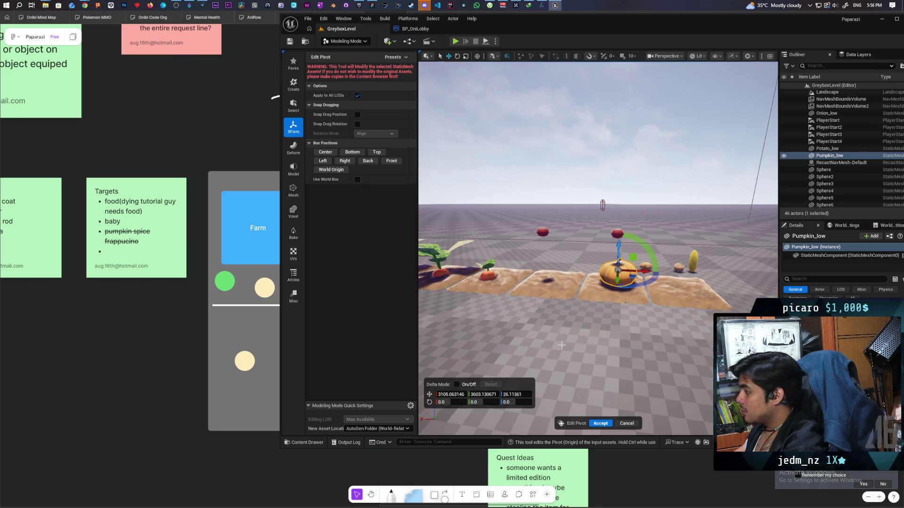
key(f)
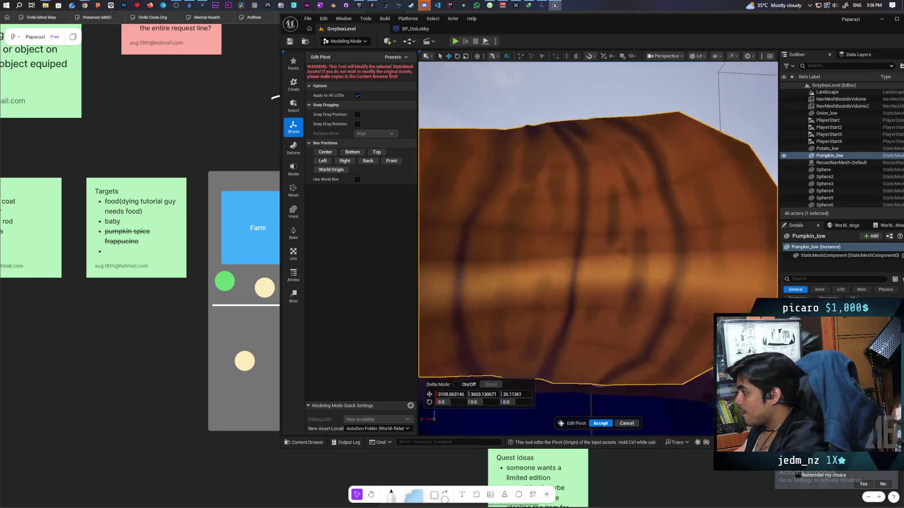
scroll(598, 250, up, 3)
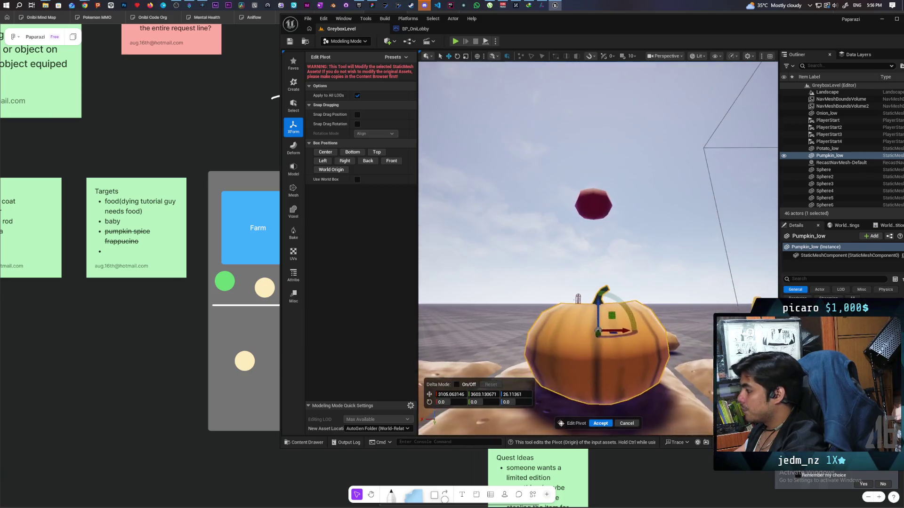
drag(603, 301, 599, 327)
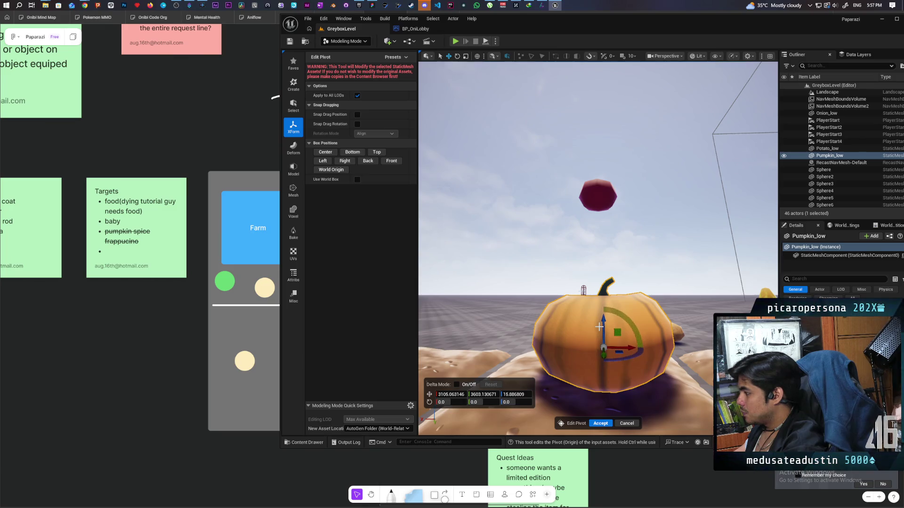
click(600, 423)
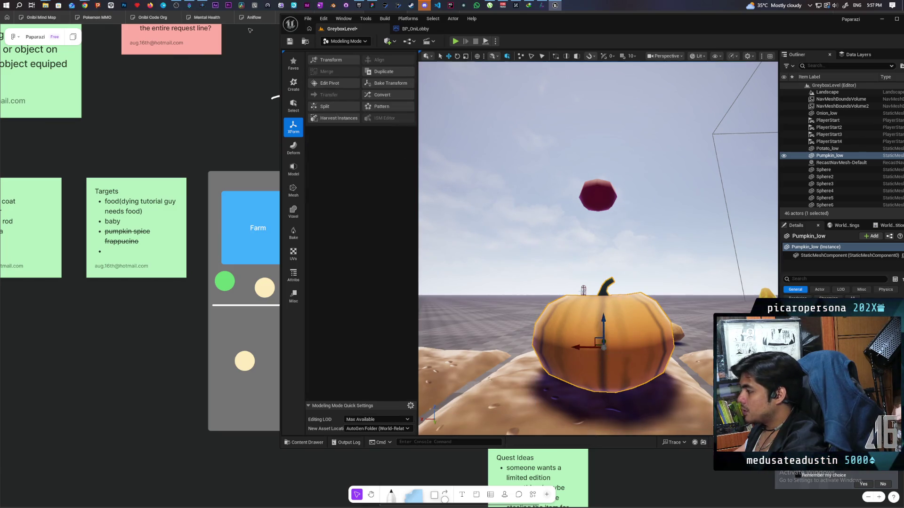
Step: Save the level and return to Selection Mode
click(290, 41)
click(346, 41)
click(346, 57)
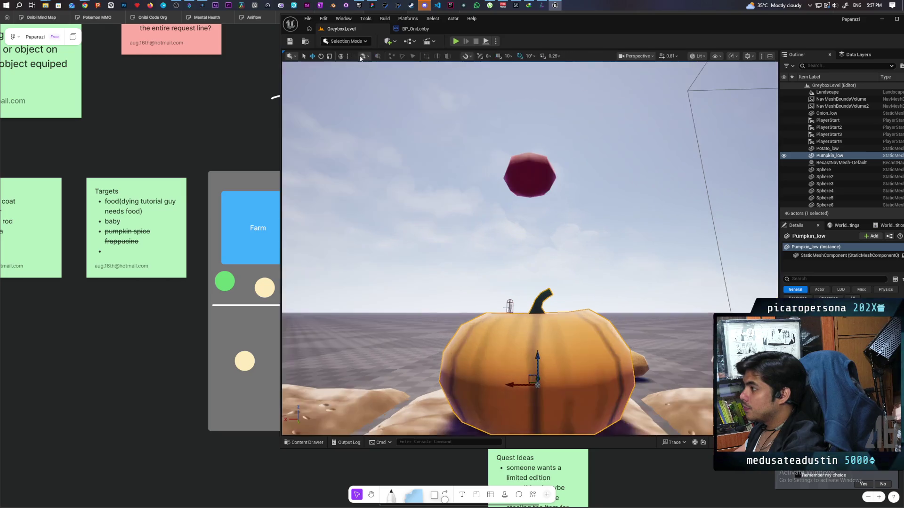
Step: Replace BP_Food6's Cube component mesh with Pumpkin_low
scroll(530, 250, down, 10)
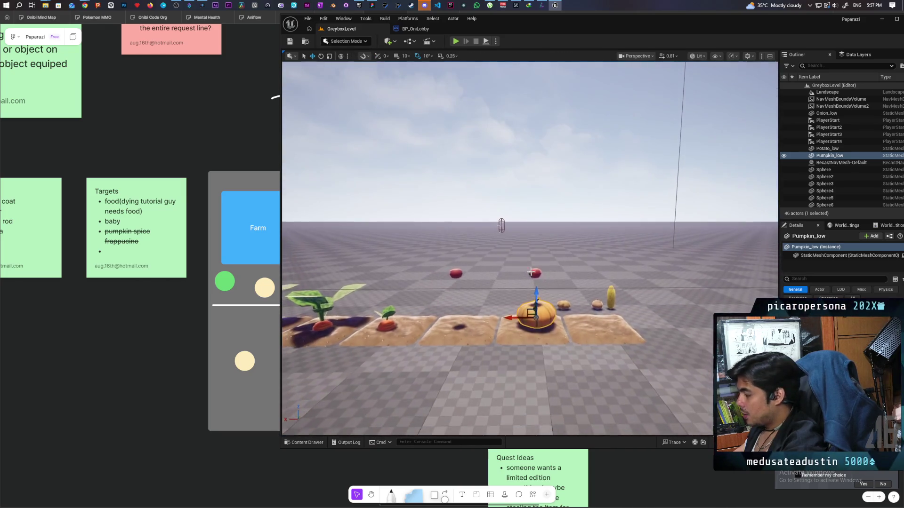
key(ctrl+b)
click(539, 271)
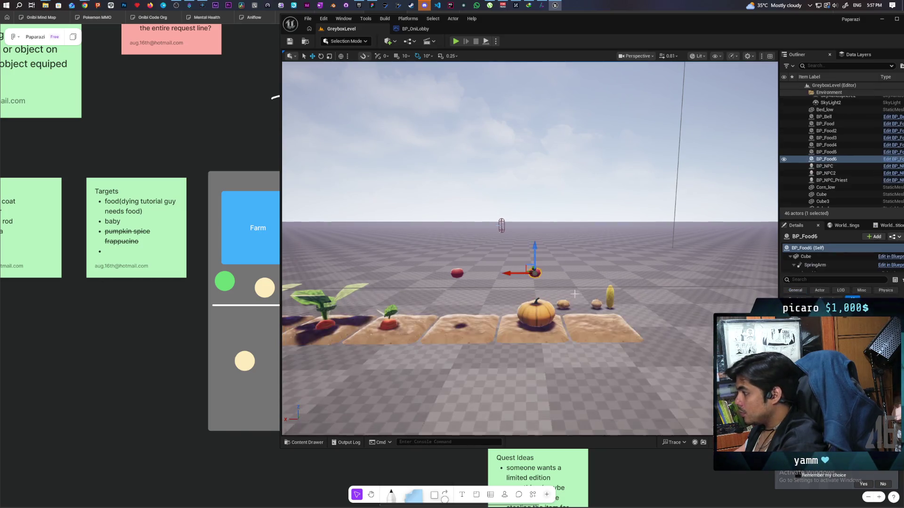
click(806, 257)
click(875, 330)
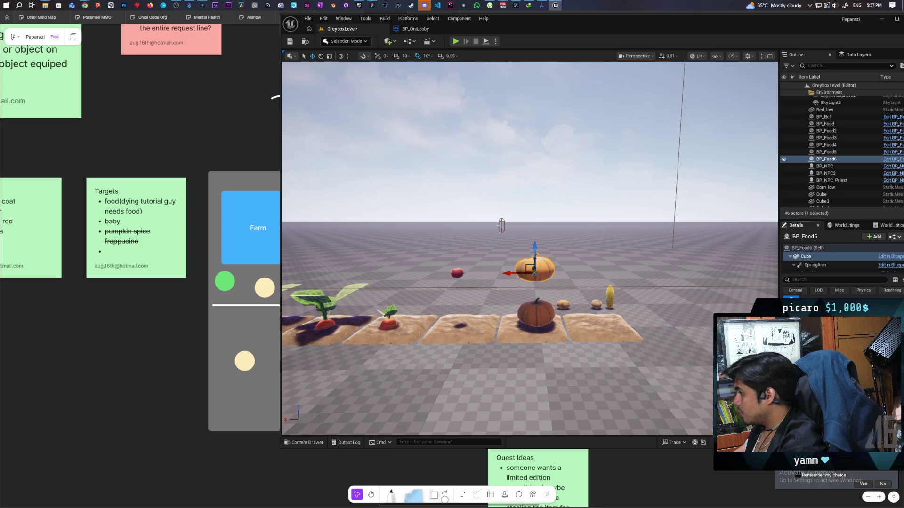
click(806, 248)
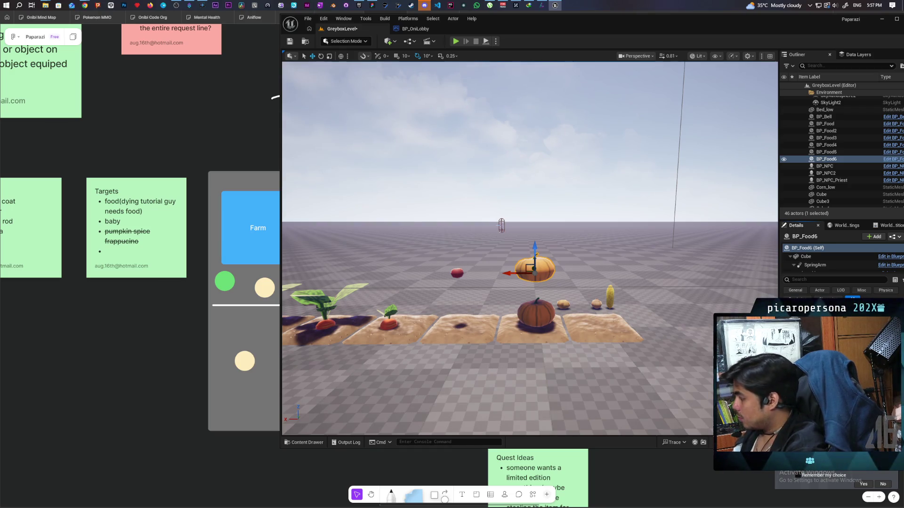
Step: Delete the old static pumpkin, drop BP_Food6 onto the soil patch, and save the level
click(290, 41)
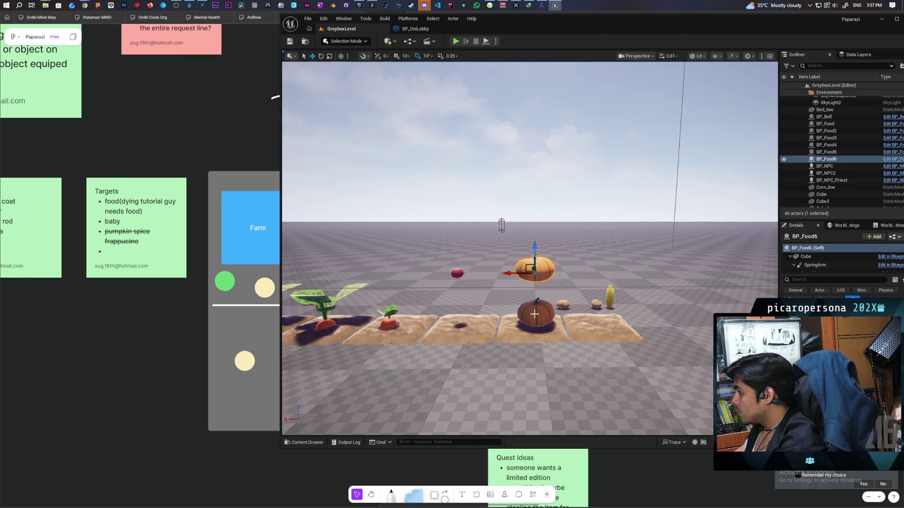
key(Delete)
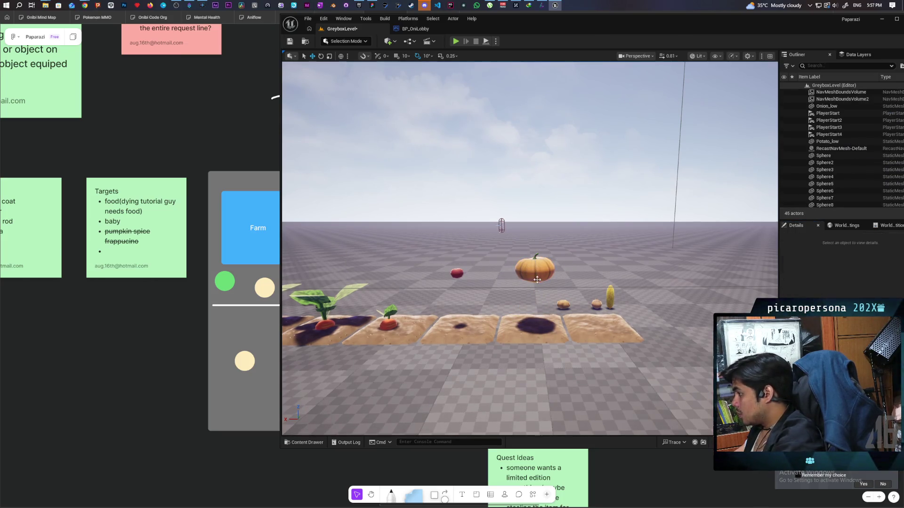
drag(537, 280, 537, 279)
key(End)
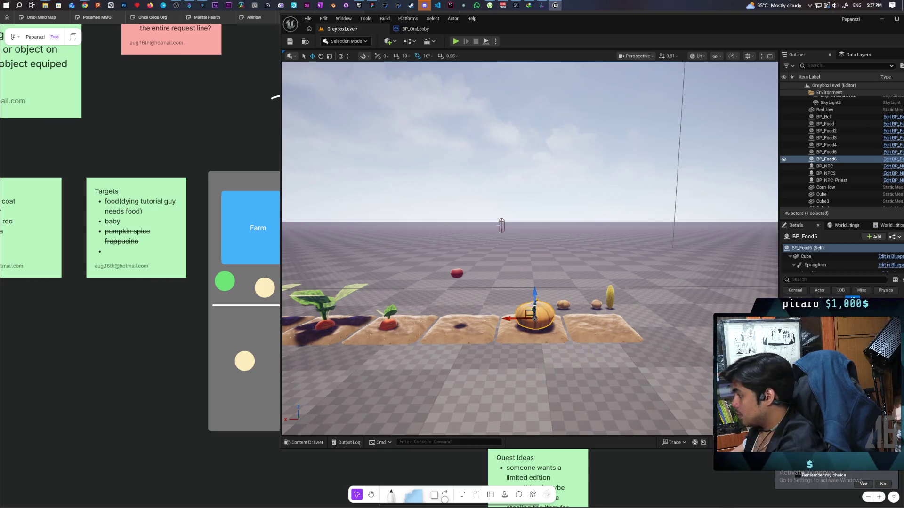
click(805, 256)
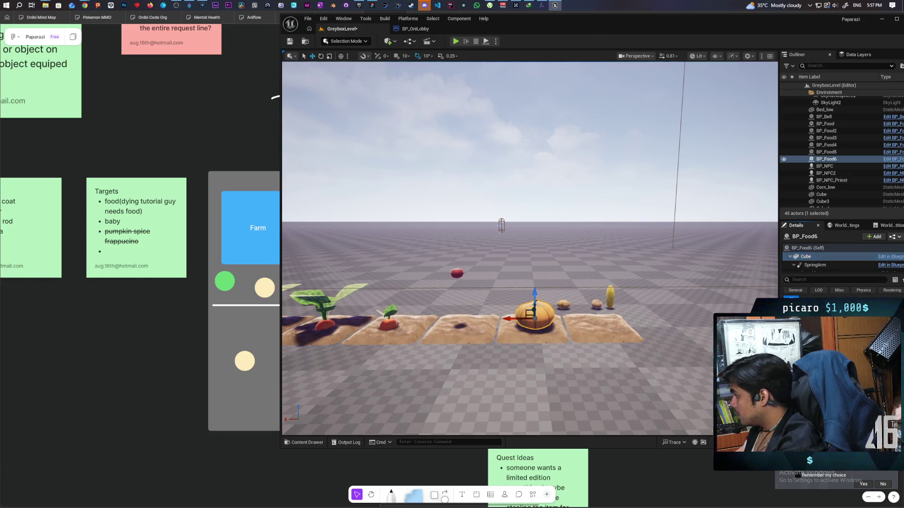
click(290, 41)
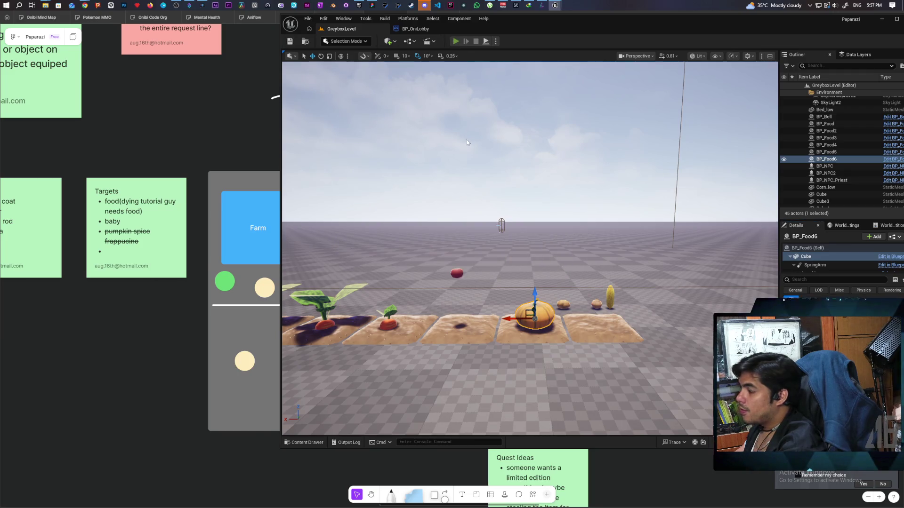
key(alt+p)
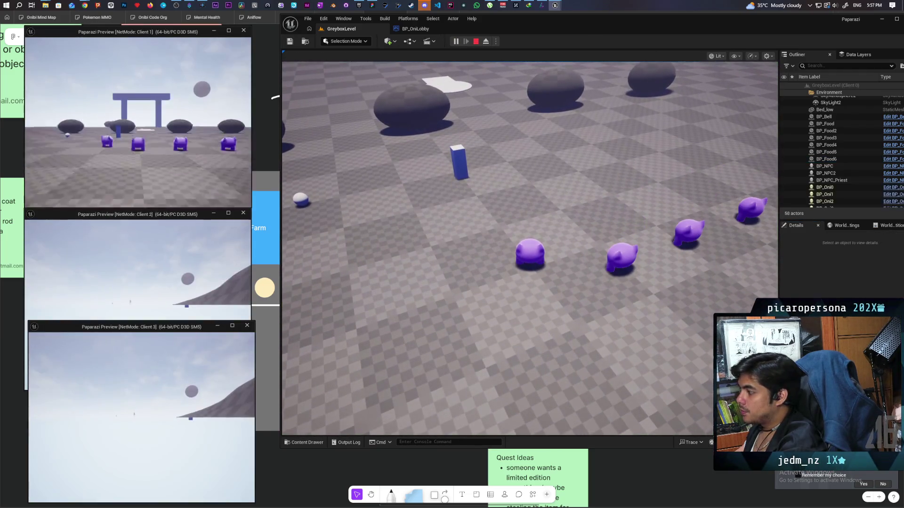
Step: Set the net mode to standalone and play in the selected viewport
key(Escape)
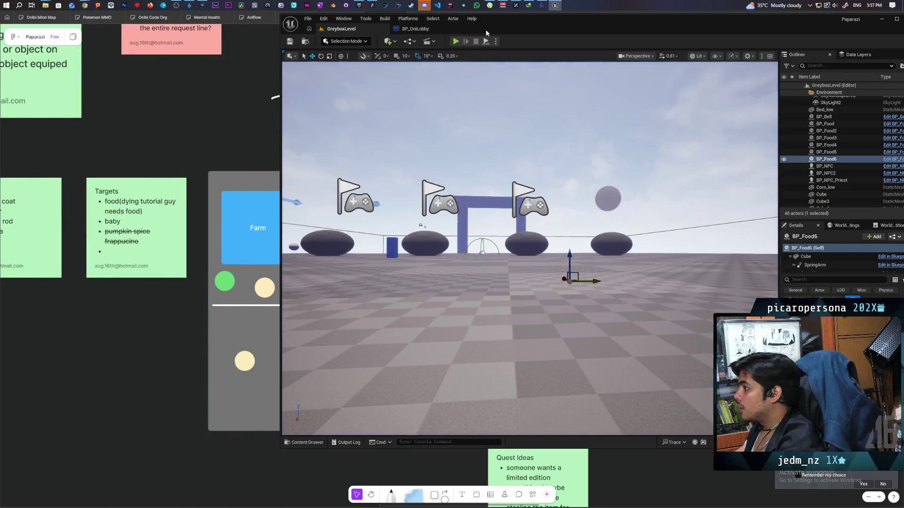
click(496, 41)
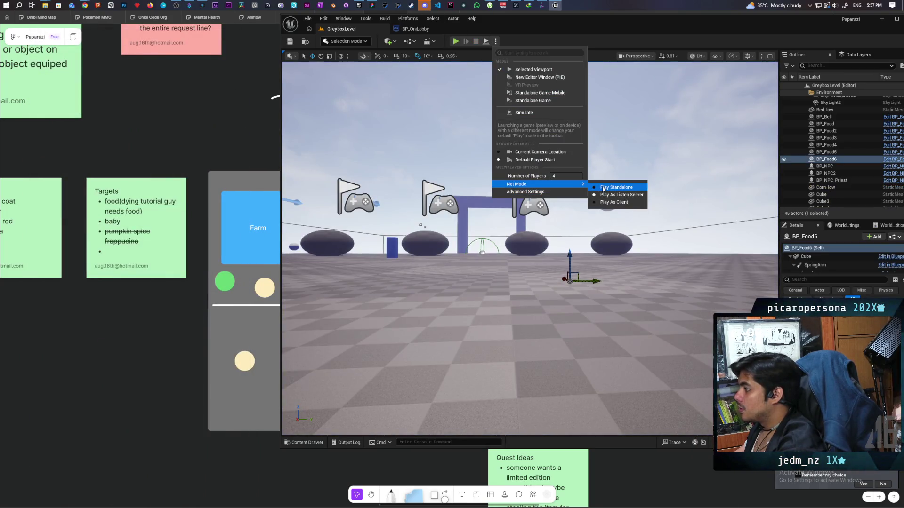
click(603, 188)
click(495, 44)
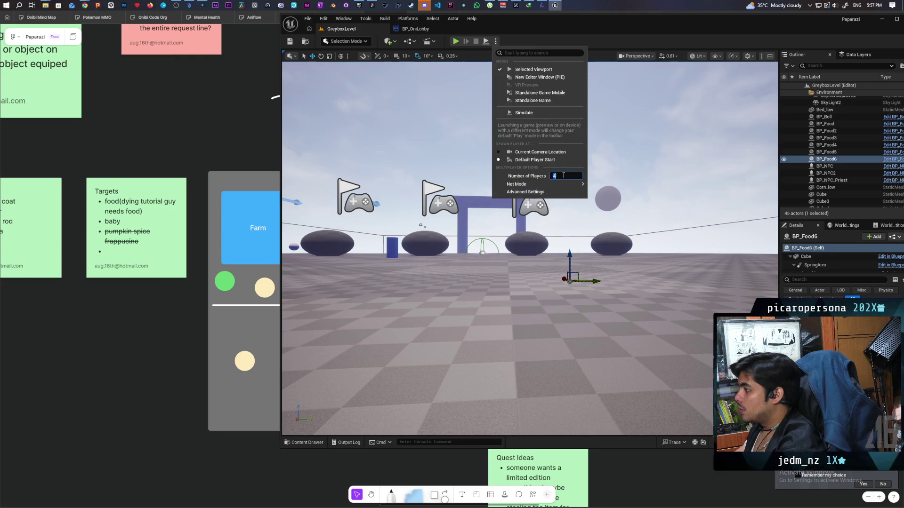
click(531, 69)
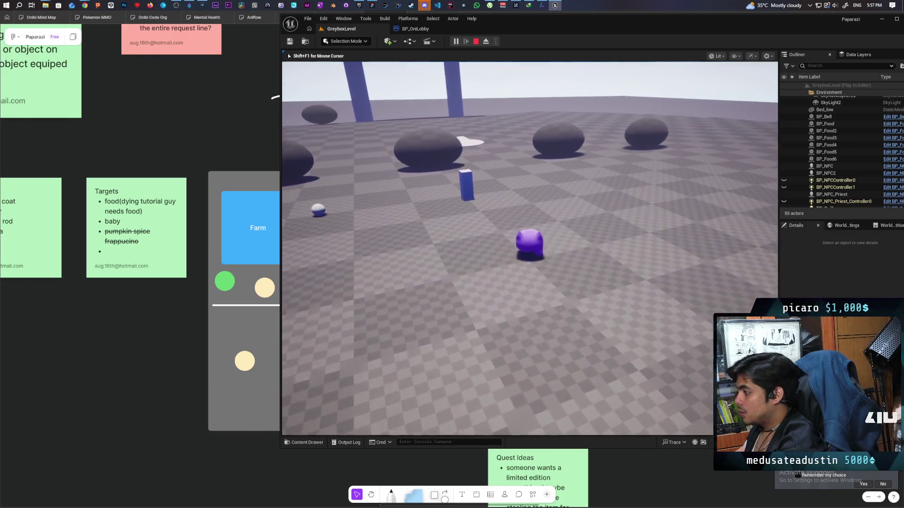
Step: Walk and jump the character across the level to the food platform, then stop play
key(w)
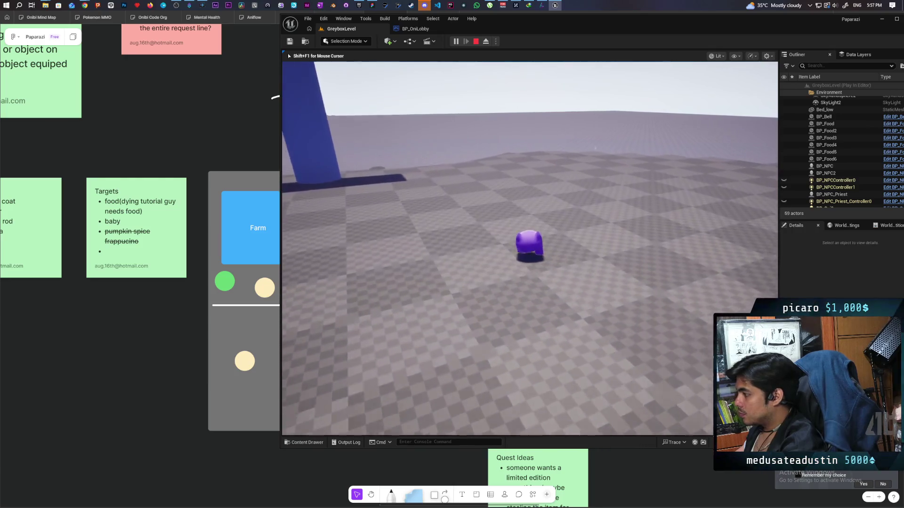
key(space)
key(w)
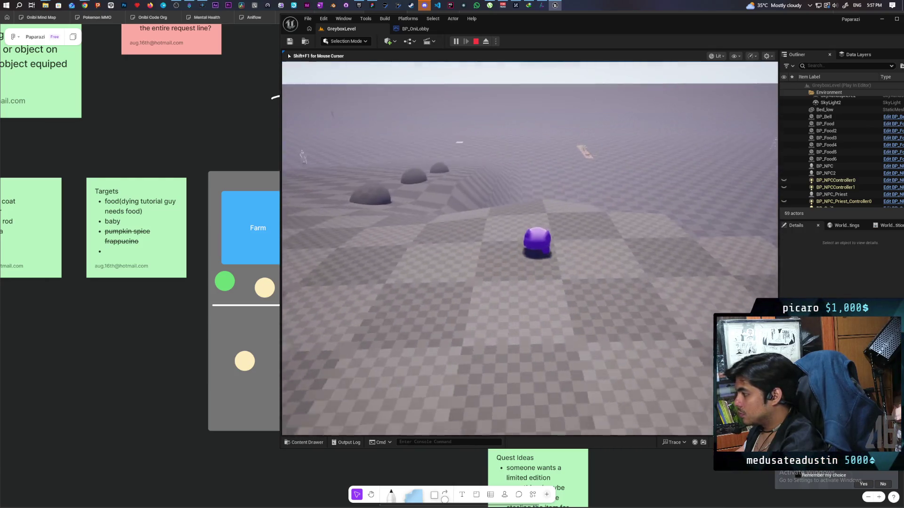
key(w)
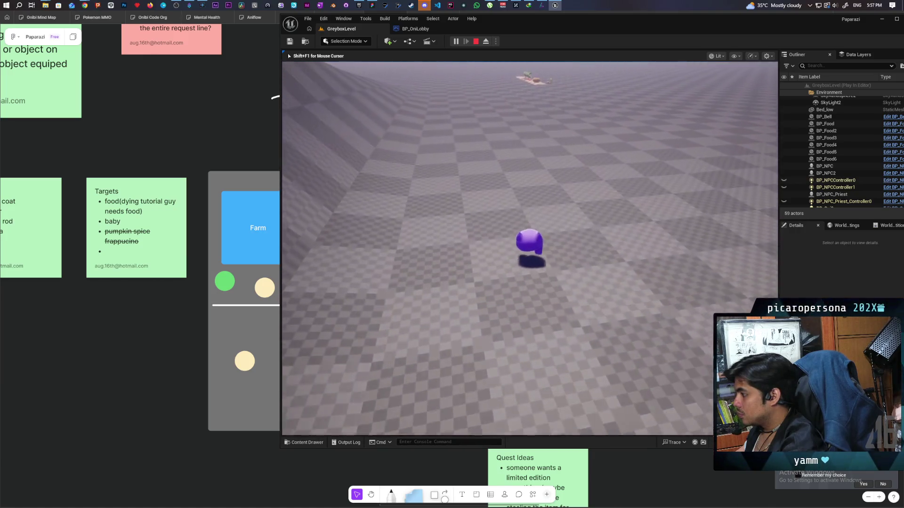
key(w)
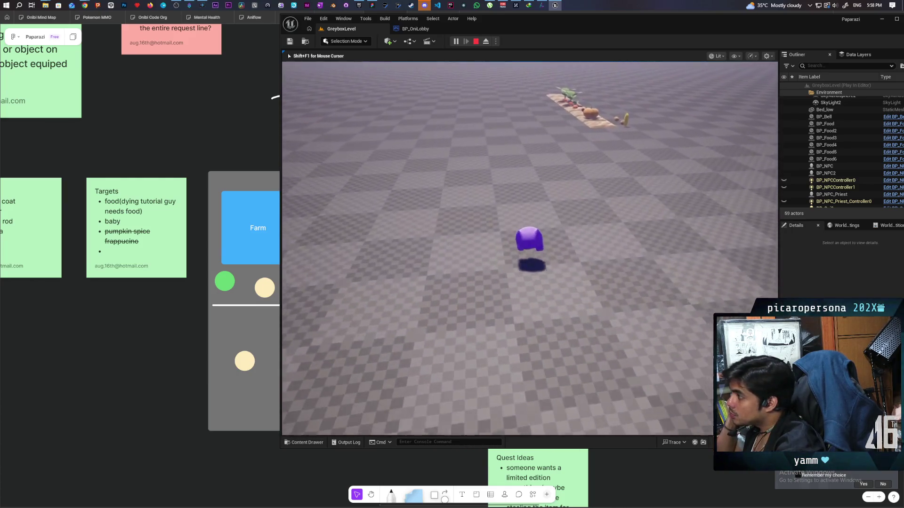
key(w)
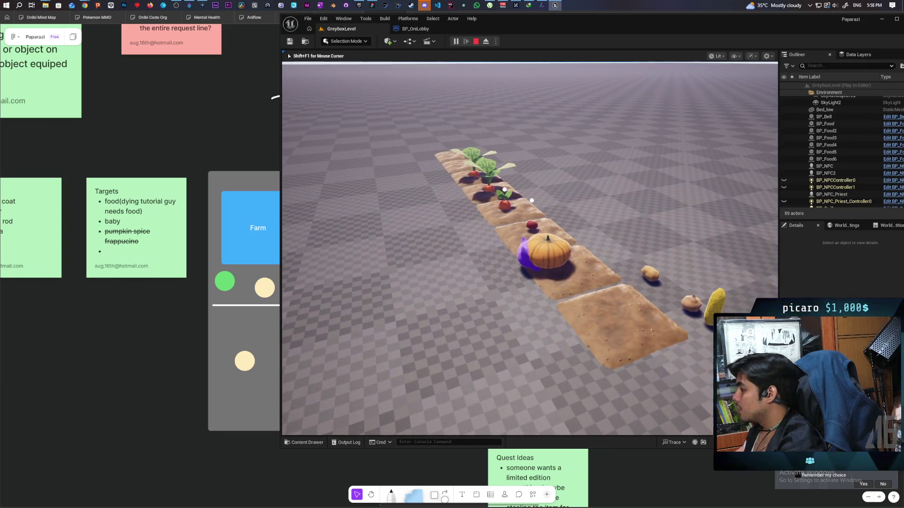
key(w)
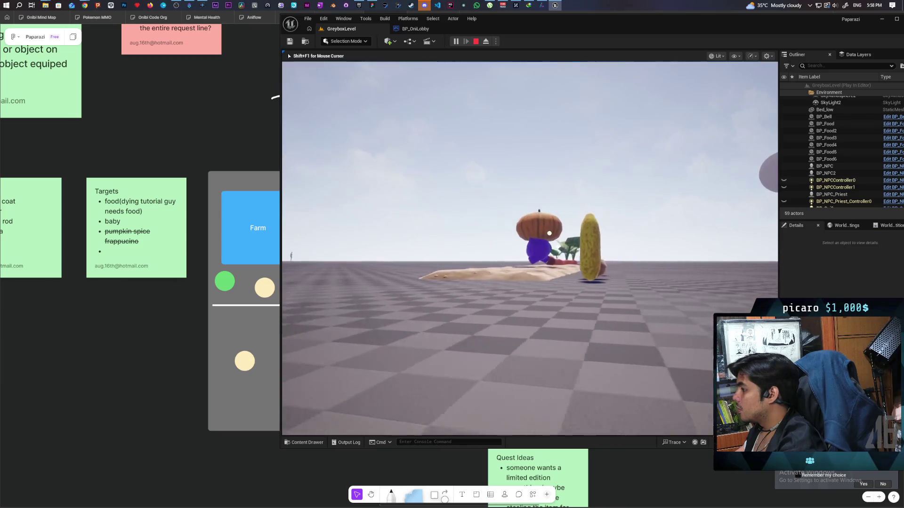
key(w)
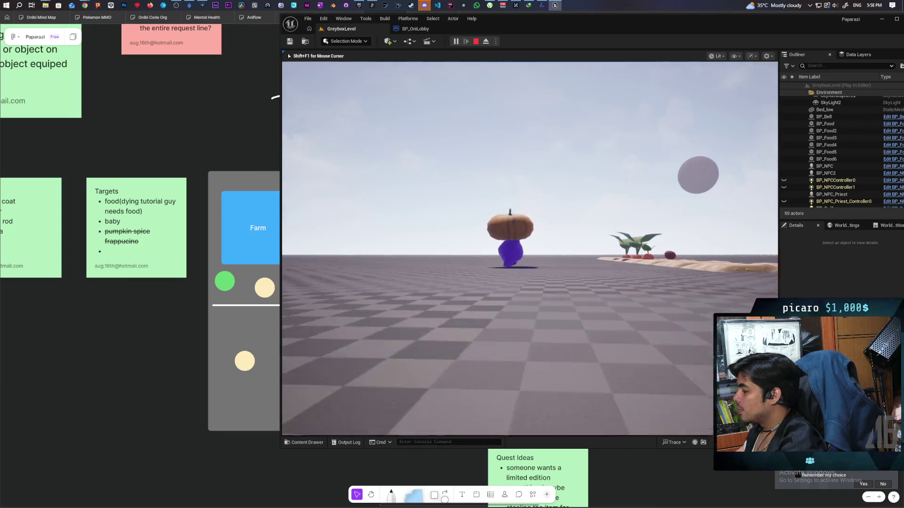
key(w)
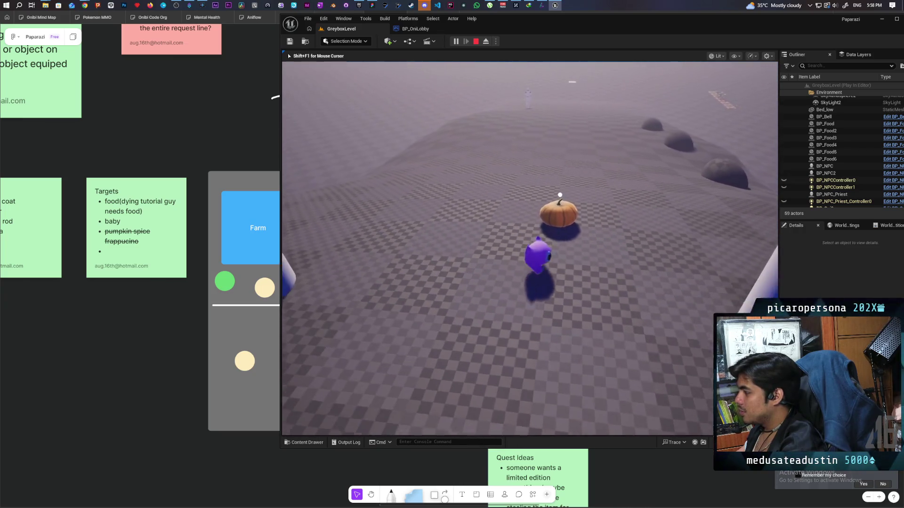
key(Escape)
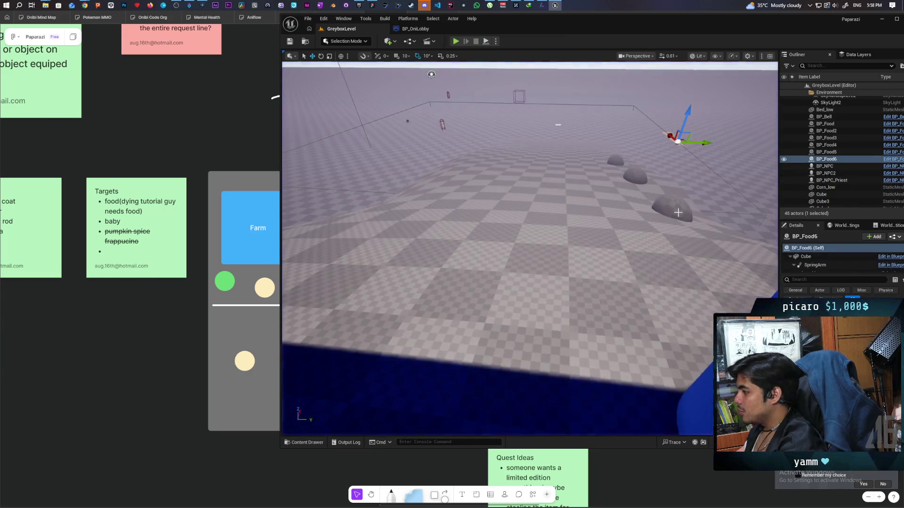
Step: Open Pumpkin_low's mesh editor, show simple collision, and delete the old collision hull
key(f)
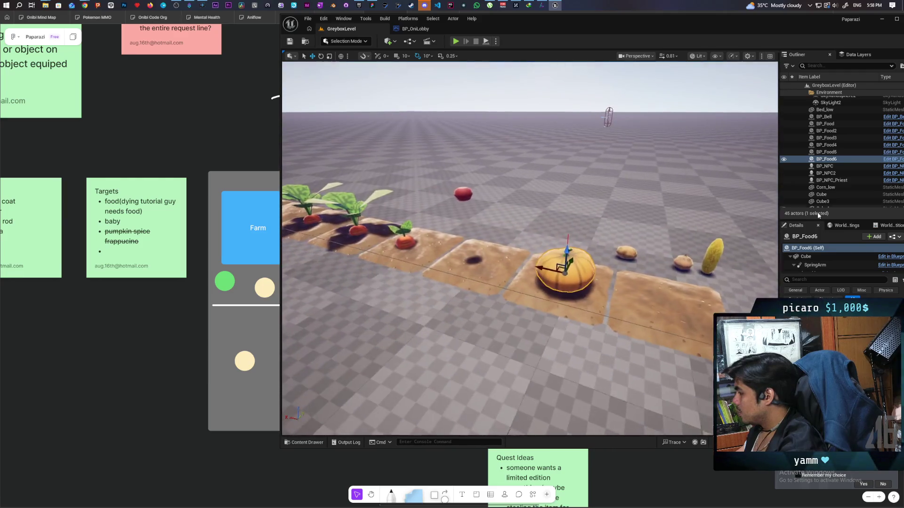
click(825, 257)
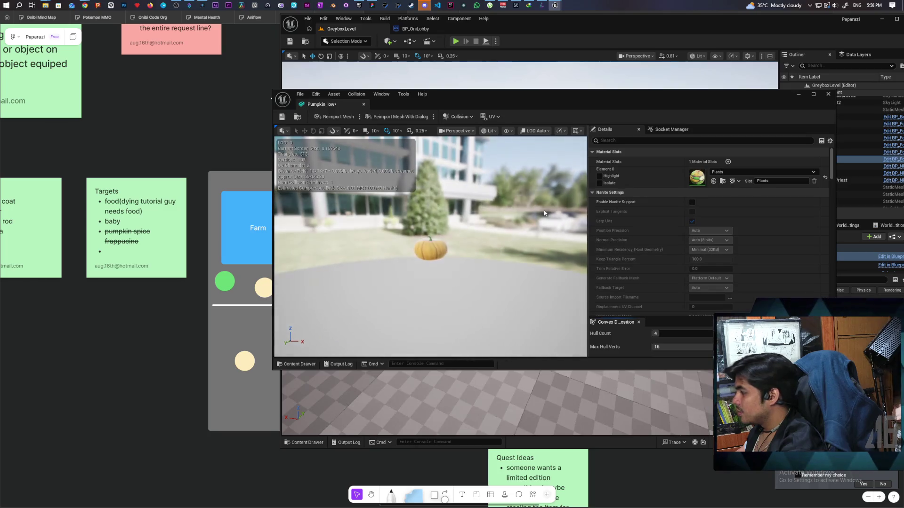
click(505, 133)
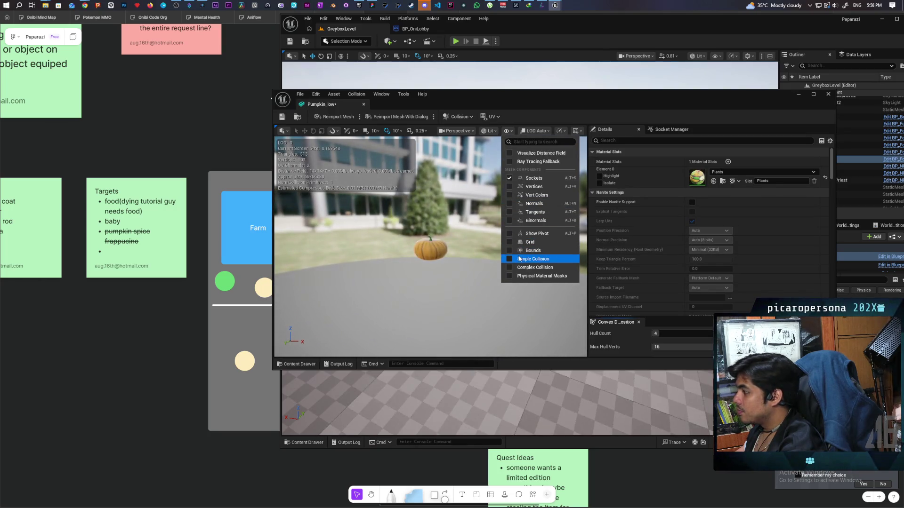
click(519, 259)
scroll(431, 259, up, 5)
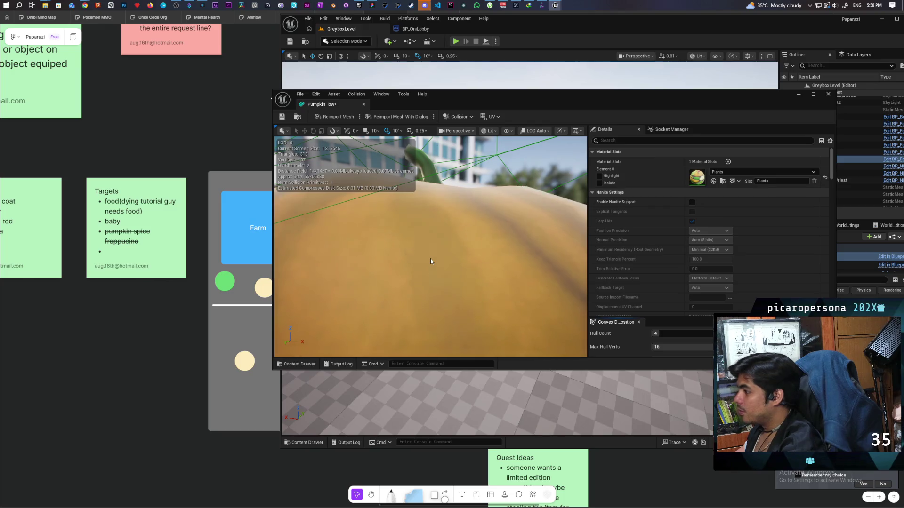
scroll(430, 259, down, 3)
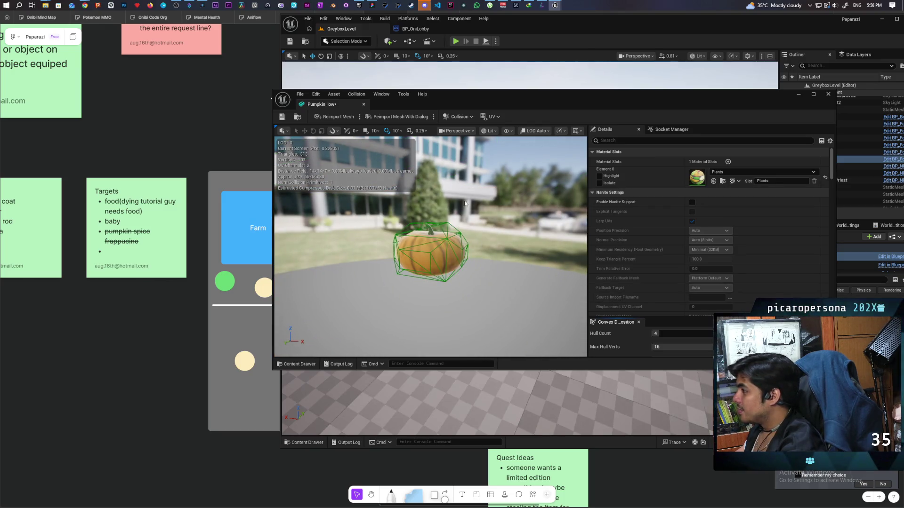
click(447, 226)
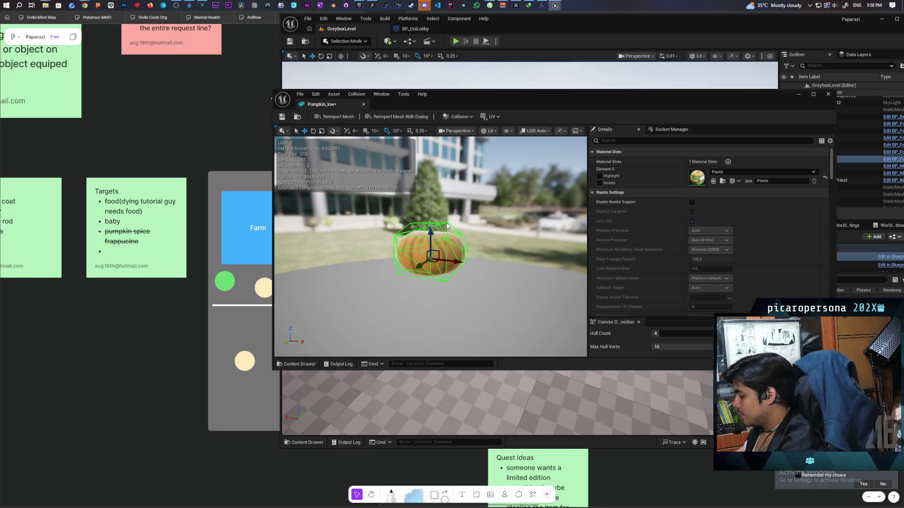
key(Delete)
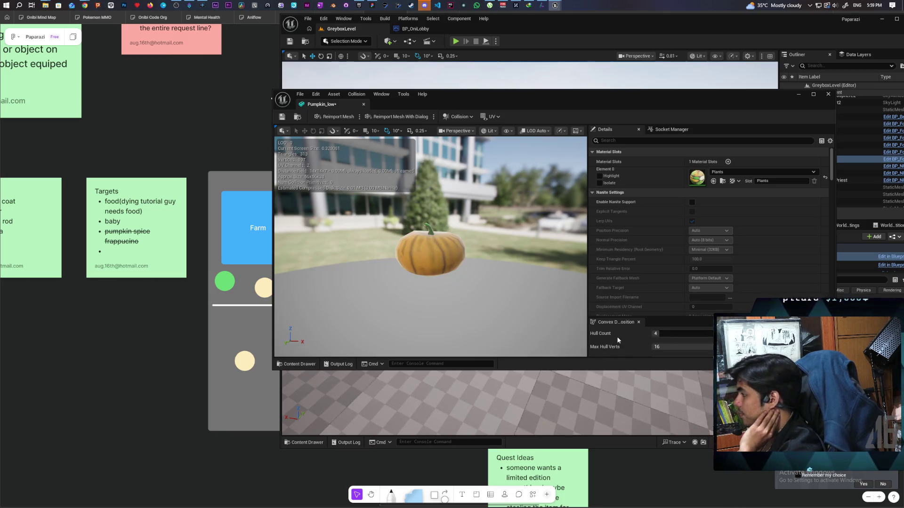
Step: Apply convex decomposition with Hull Count 4 and Max Verts 16, save, and close the editor
double_click(677, 98)
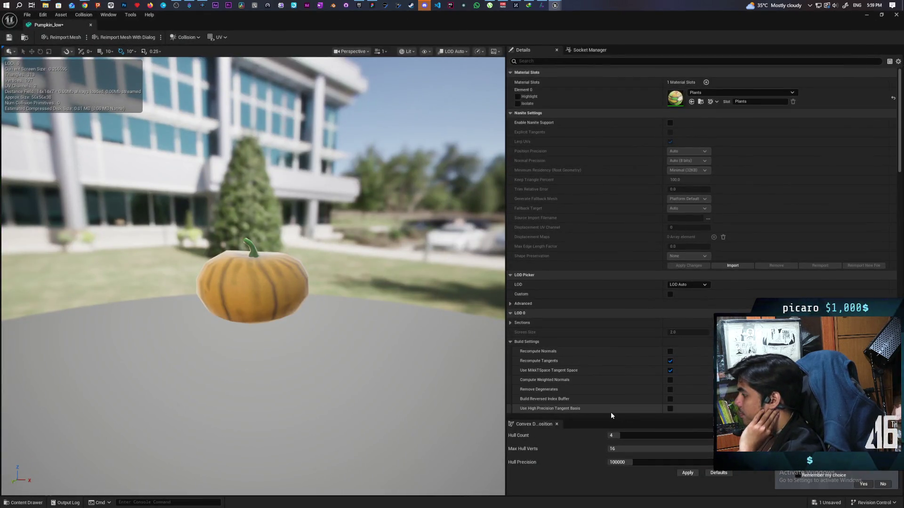
click(687, 474)
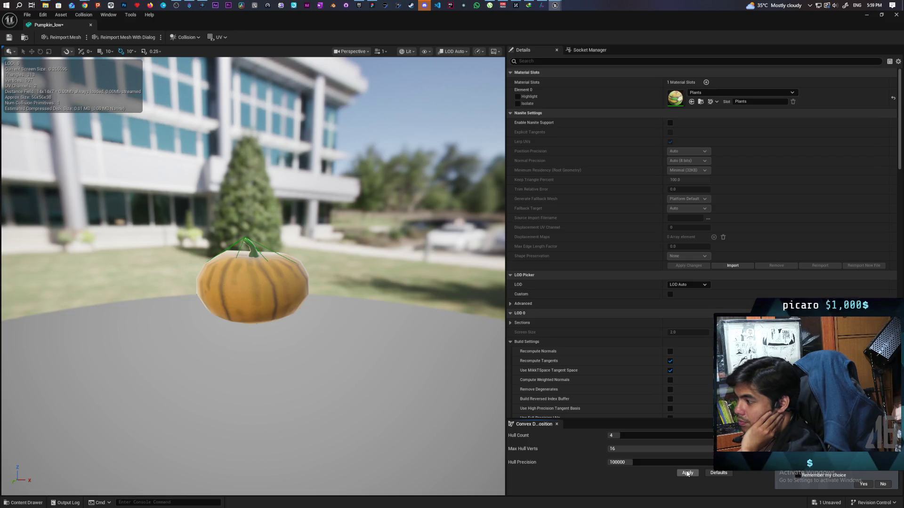
click(9, 37)
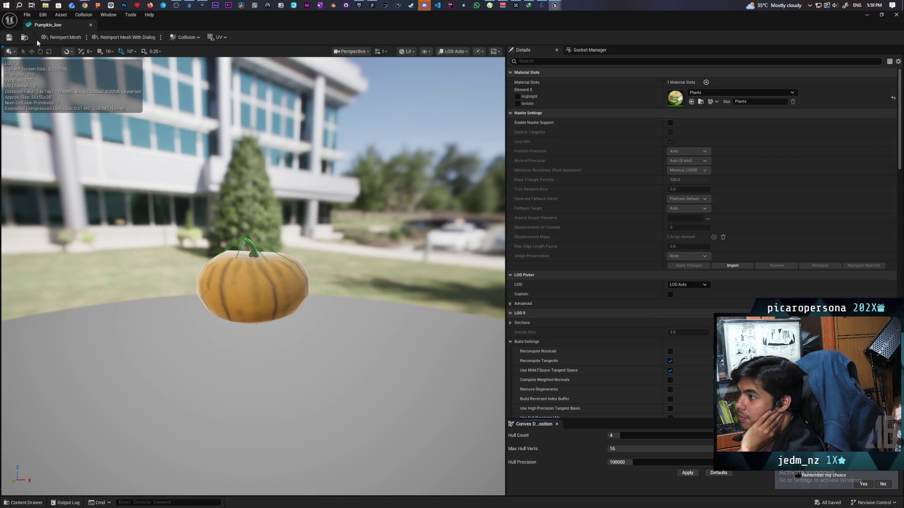
click(91, 26)
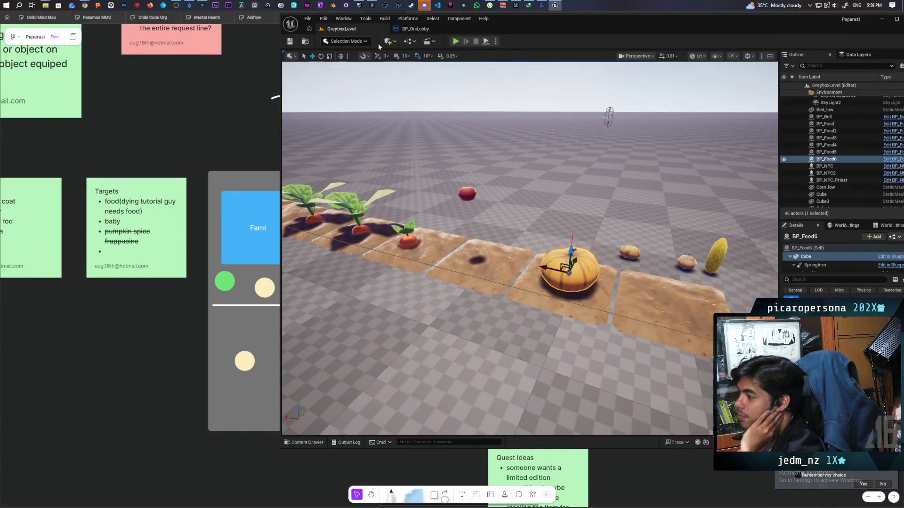
Step: Start play in the viewport and walk the character forward toward the boulder
click(455, 41)
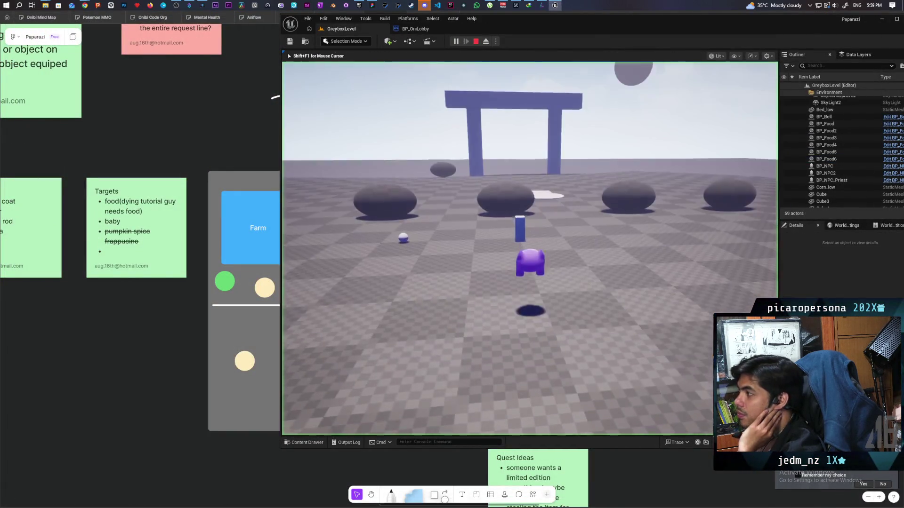
key(w)
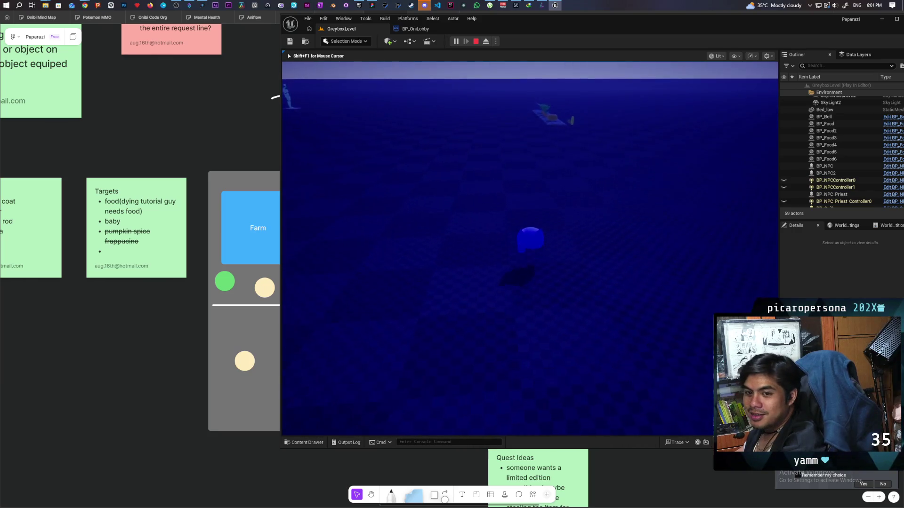
Step: Walk the character up the crop row to the pumpkin, pick it up and drop it
key(w)
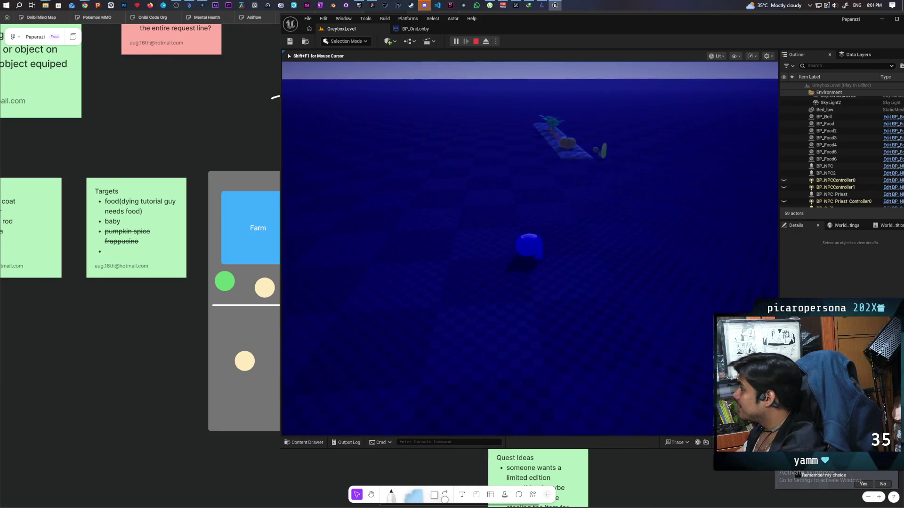
key(w)
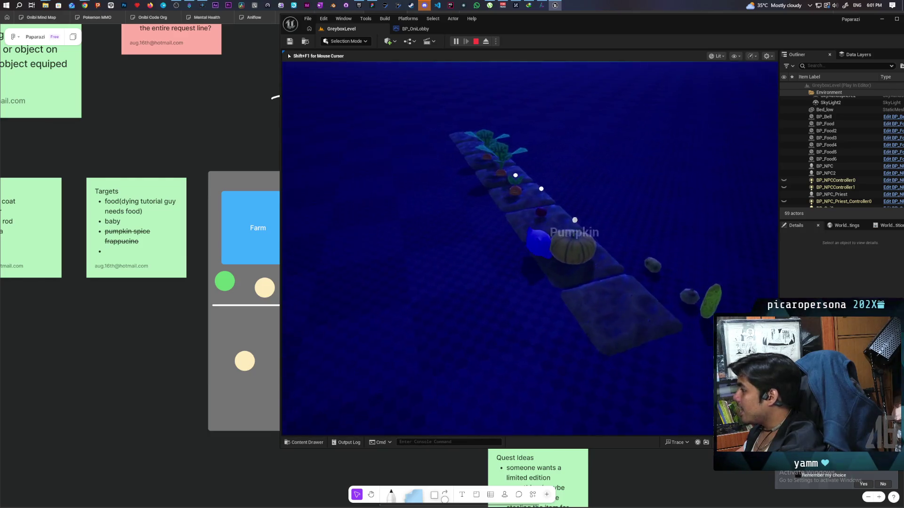
key(f)
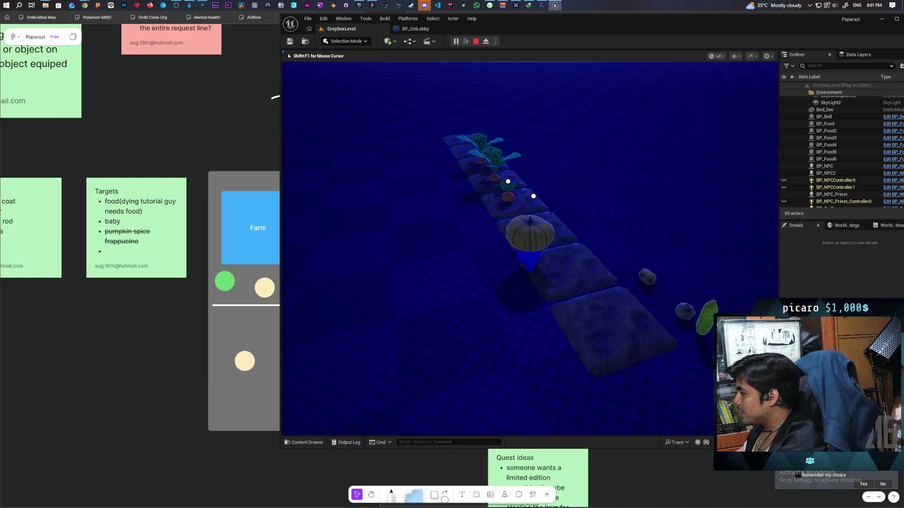
key(f)
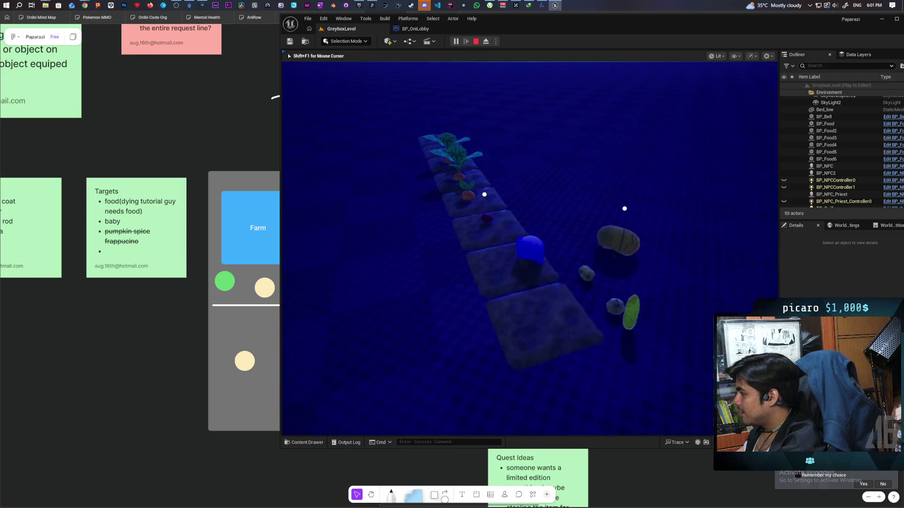
key(w)
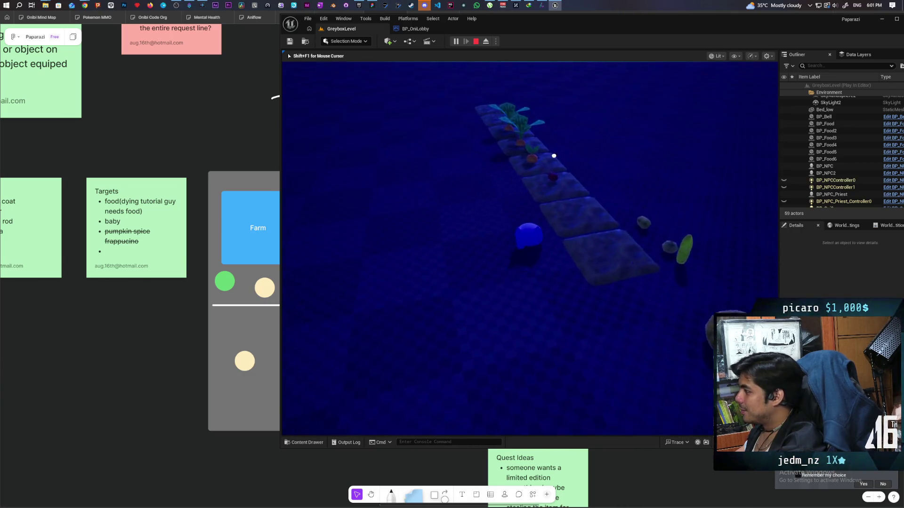
Step: Wander between the carrot, tomato and pumpkin at the end of the crop row
key(f)
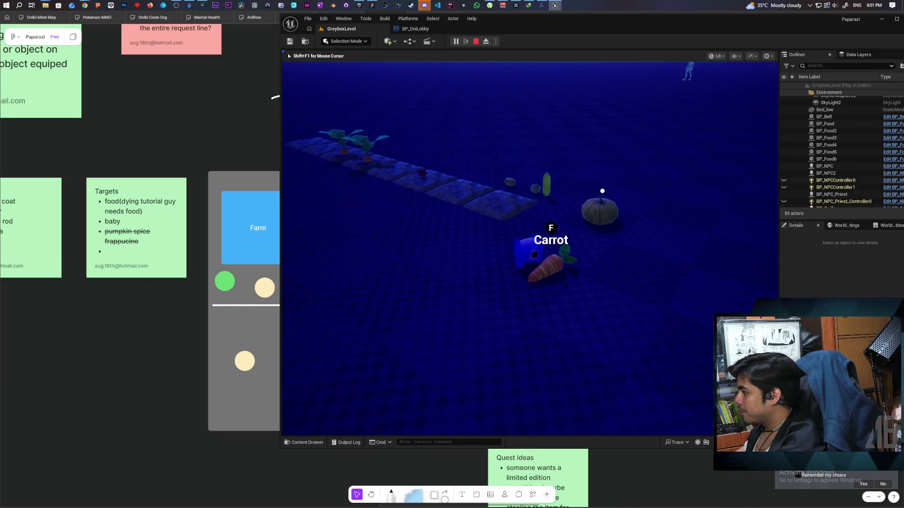
key(d)
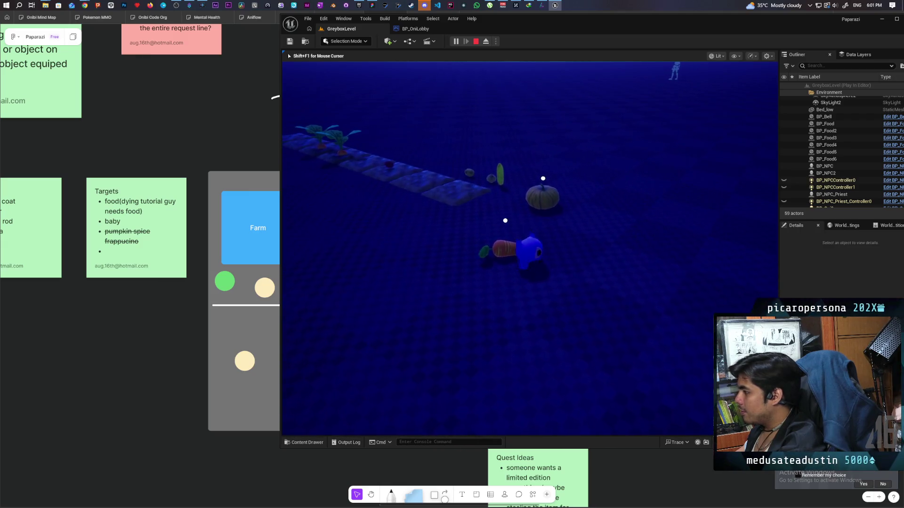
key(a)
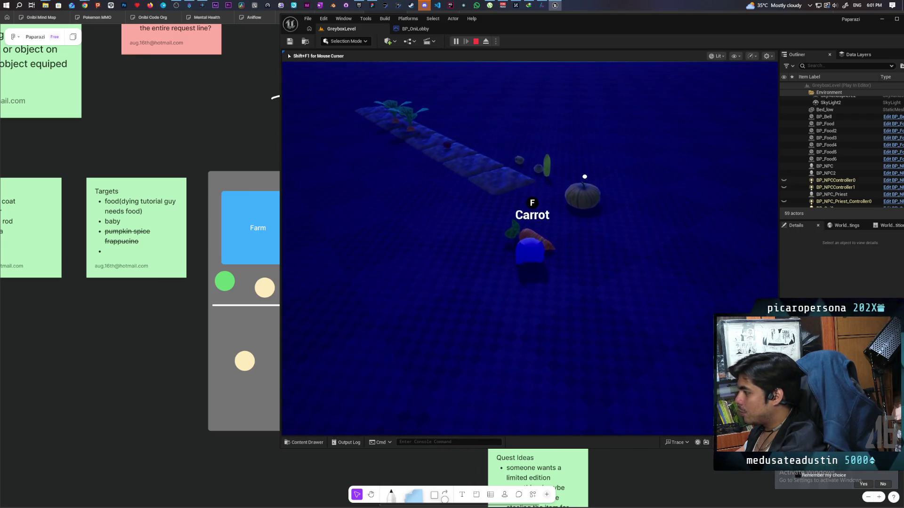
key(w)
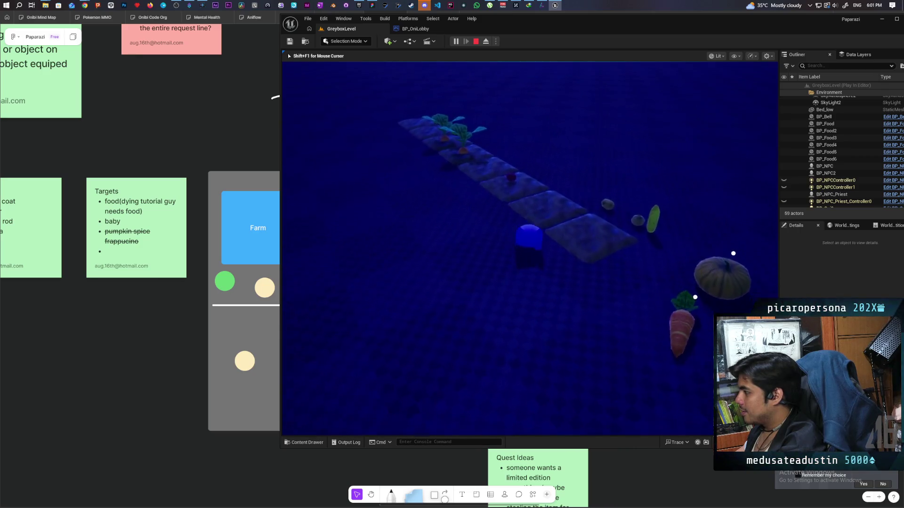
key(d)
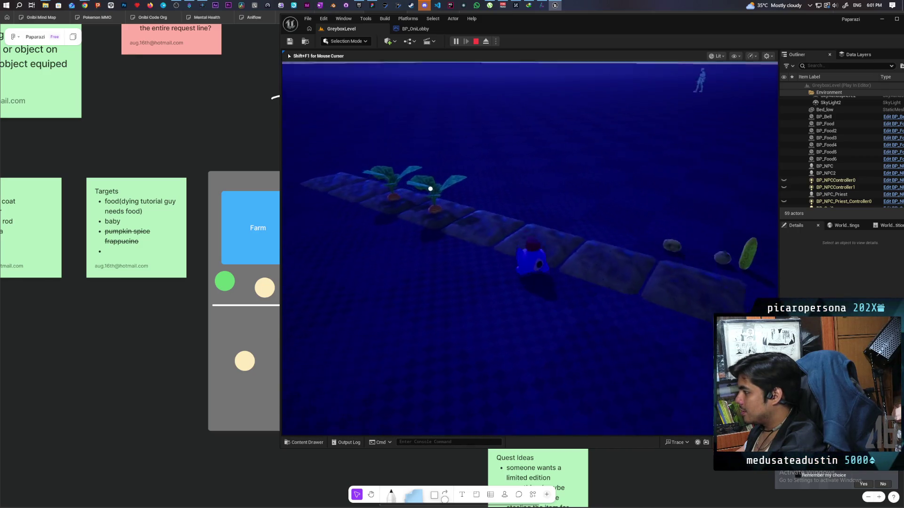
key(w)
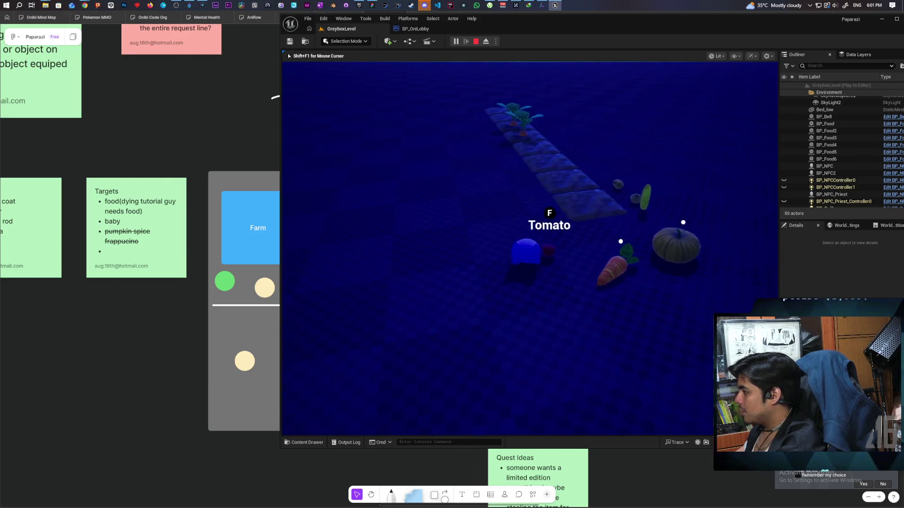
key(s)
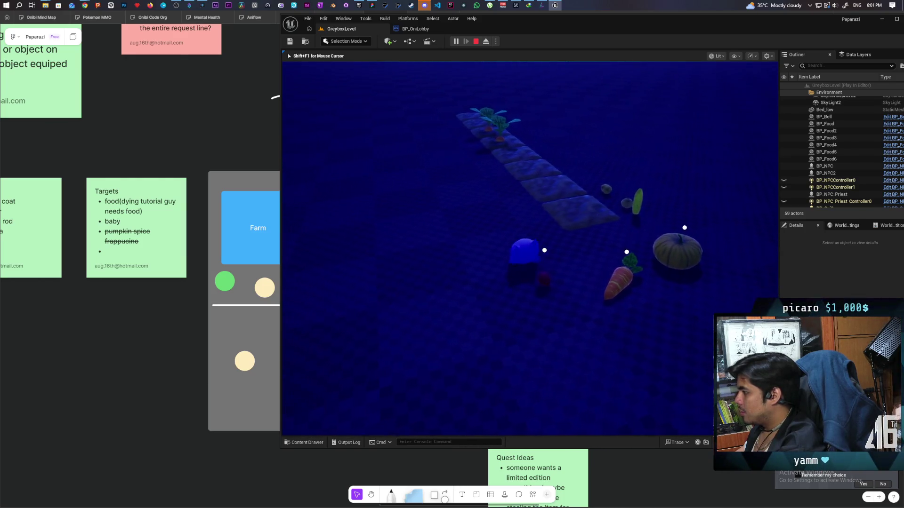
key(w)
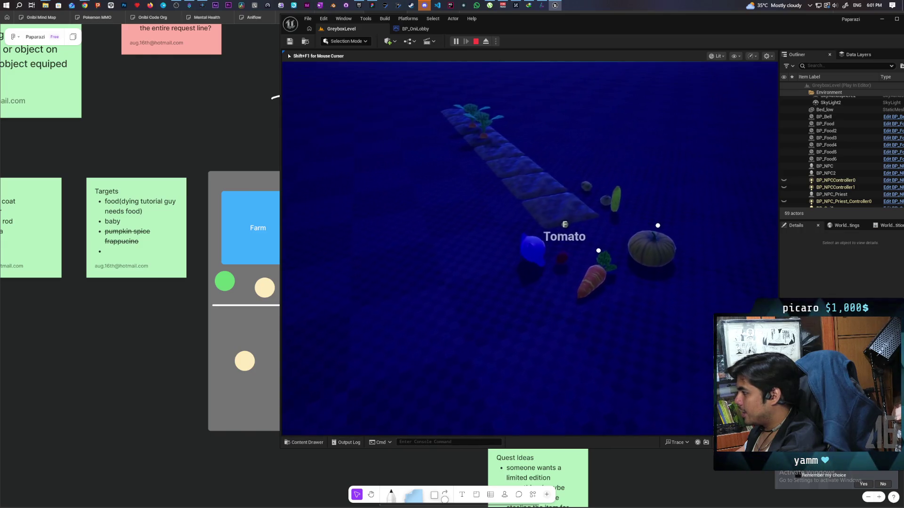
key(d)
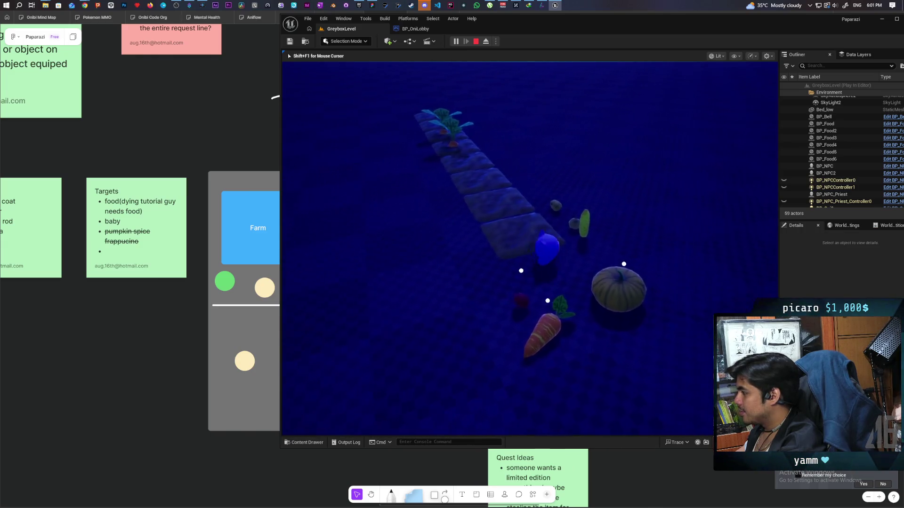
key(d)
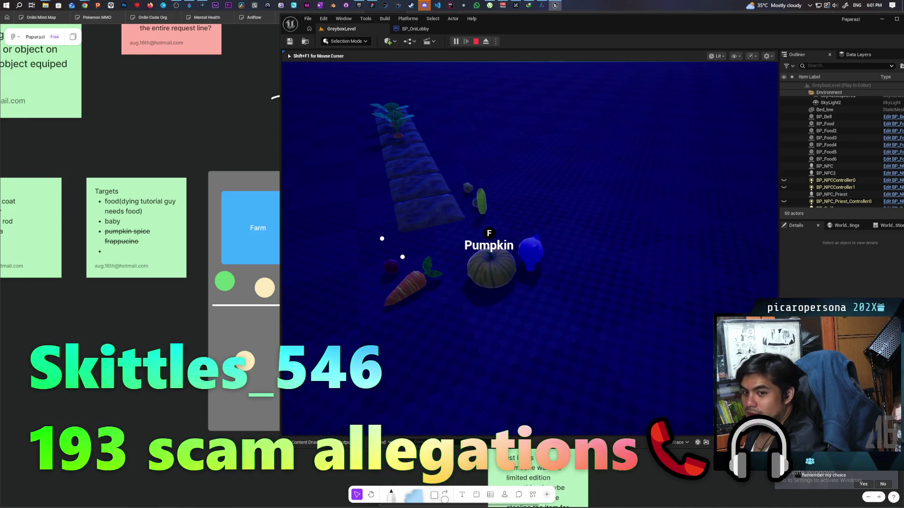
Step: Circle behind the pumpkin and weave between it and the carrot
key(s)
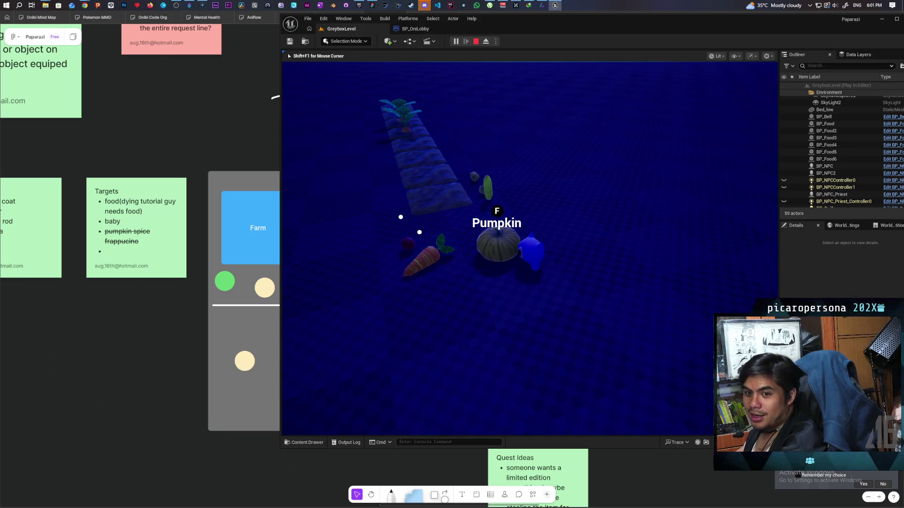
key(w)
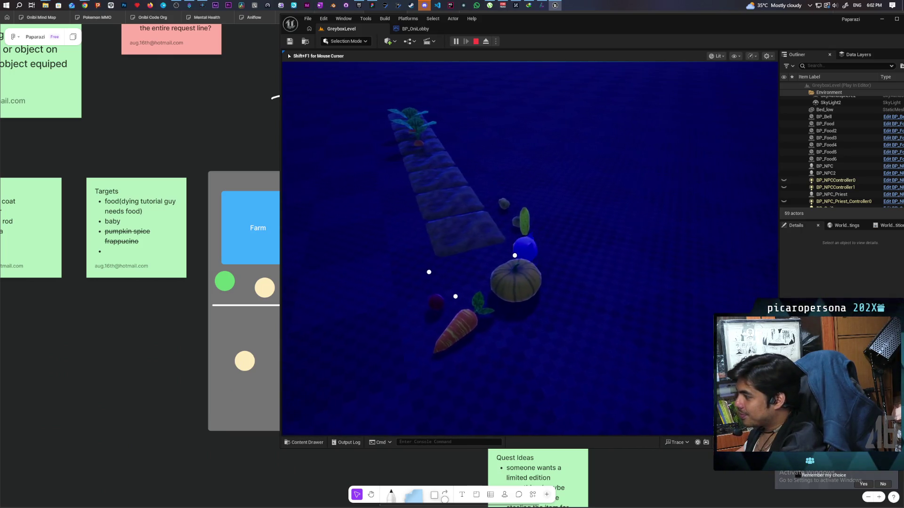
key(w)
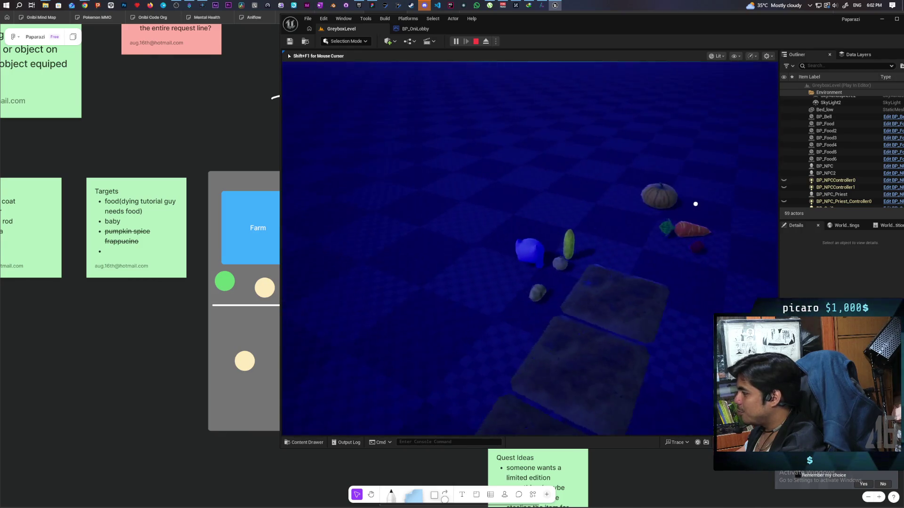
key(w)
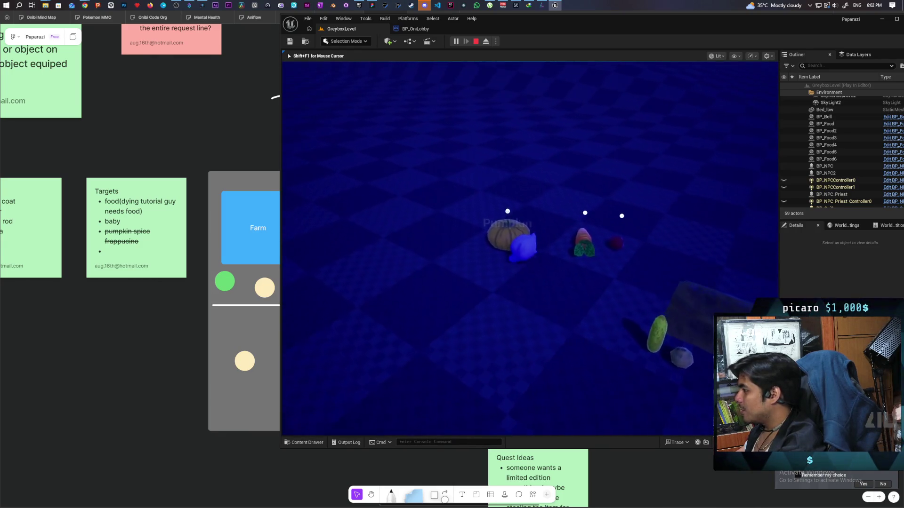
key(d)
key(a)
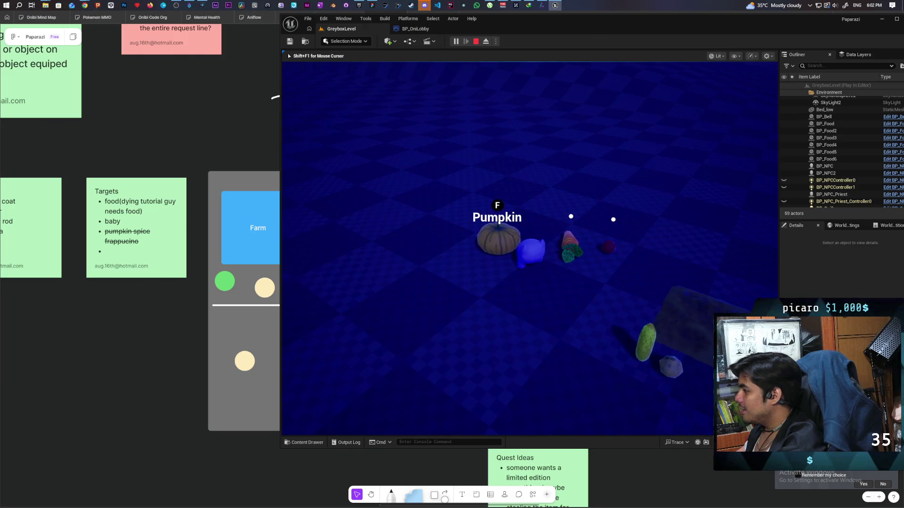
key(d)
key(d)
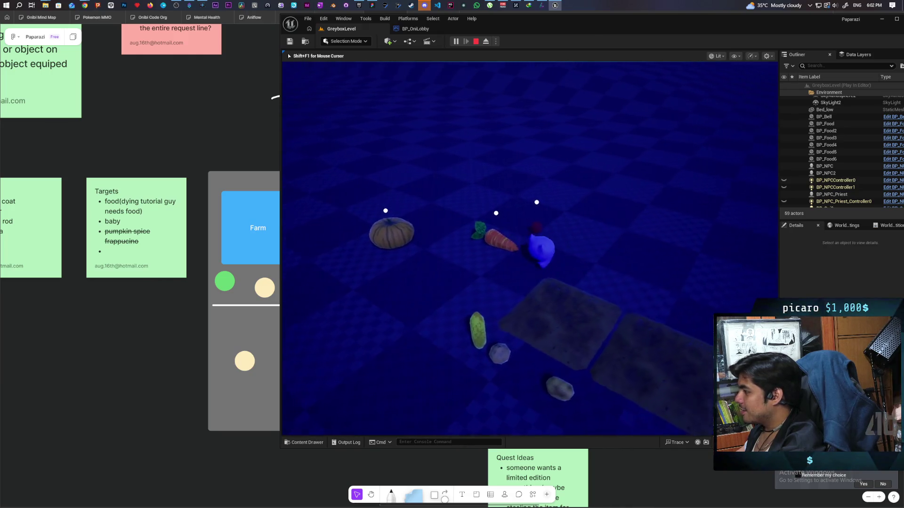
Step: Return from the tomato to the pumpkin, nudging it while the camera turns
key(a)
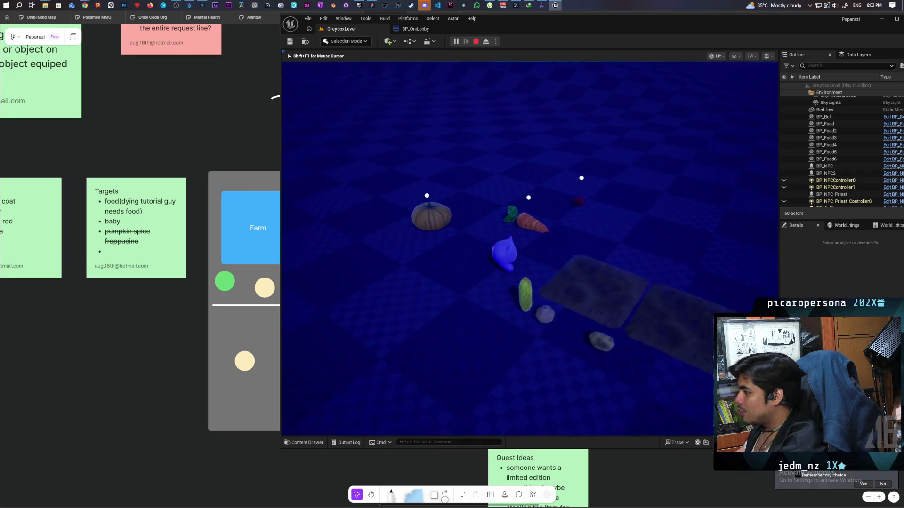
key(s)
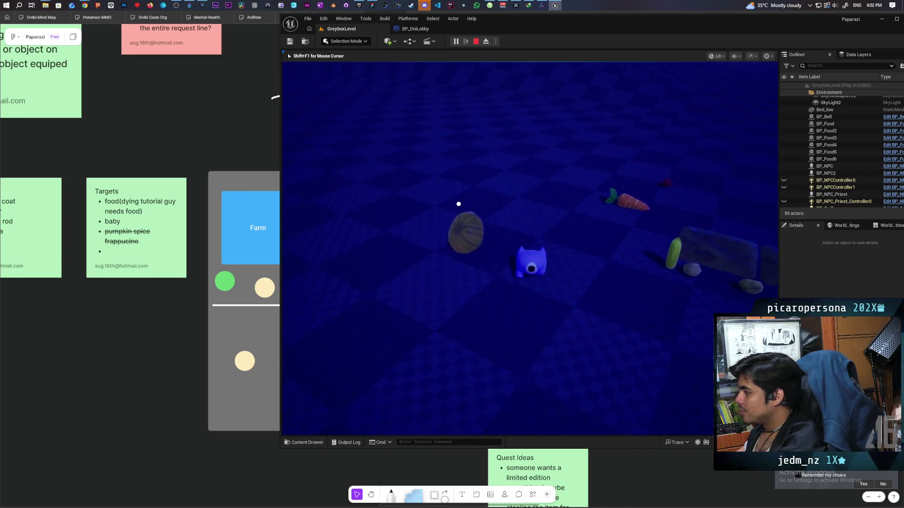
key(a)
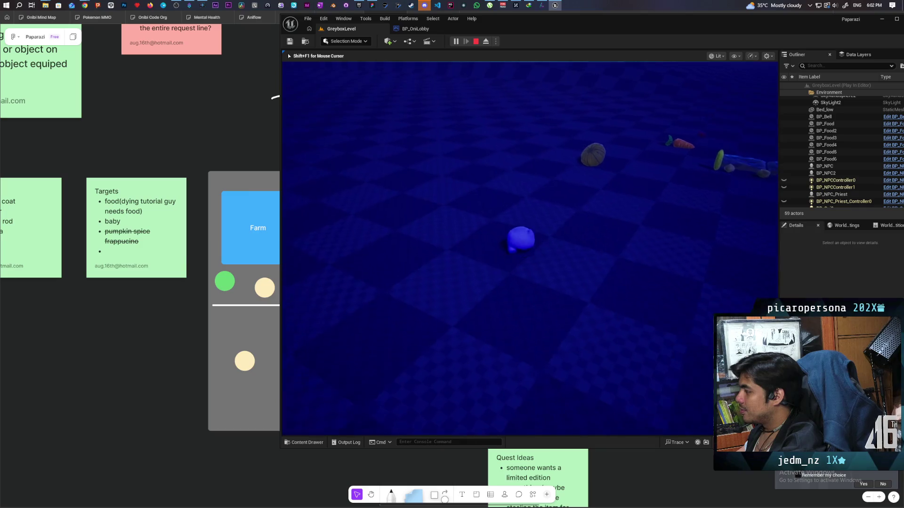
key(w)
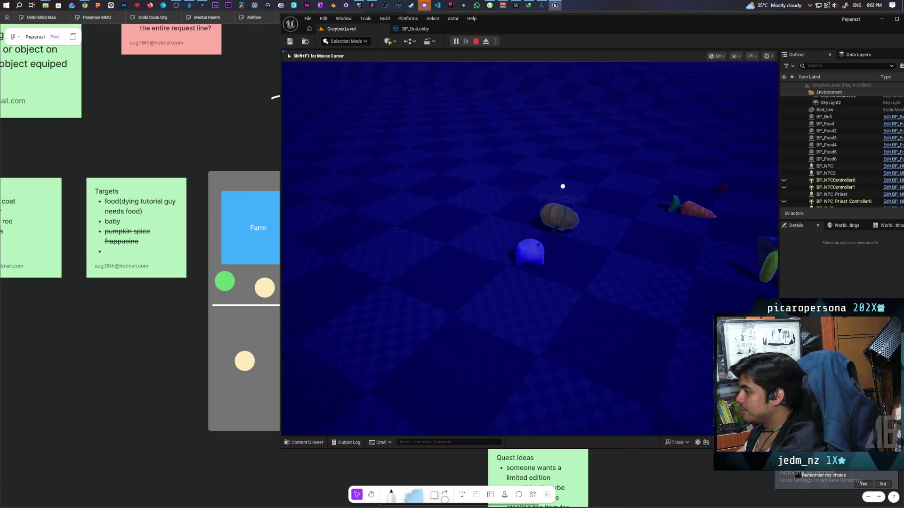
key(s)
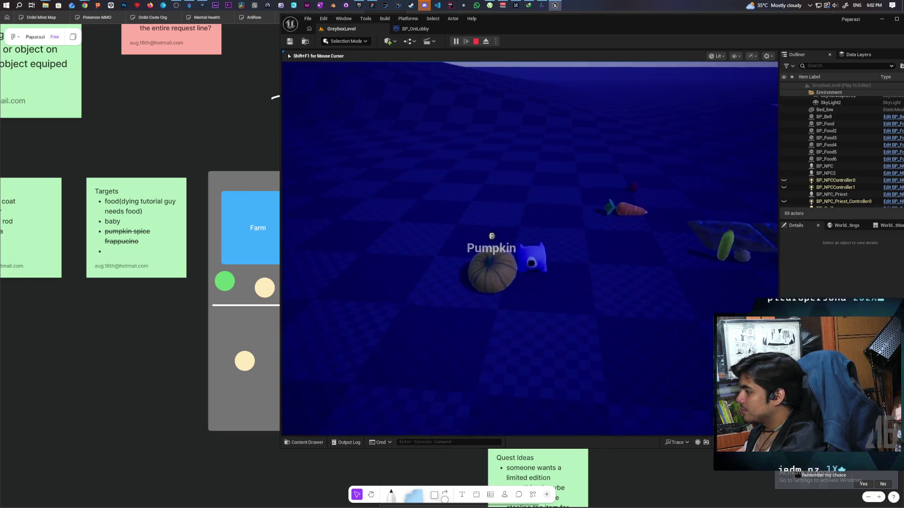
Step: Walk past the carrot and tomato over to the pillows and vegetables
key(w)
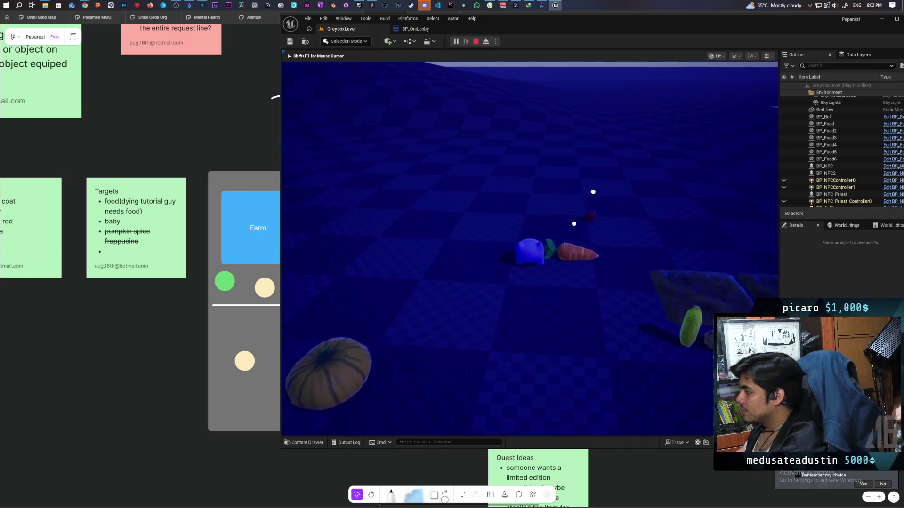
key(w)
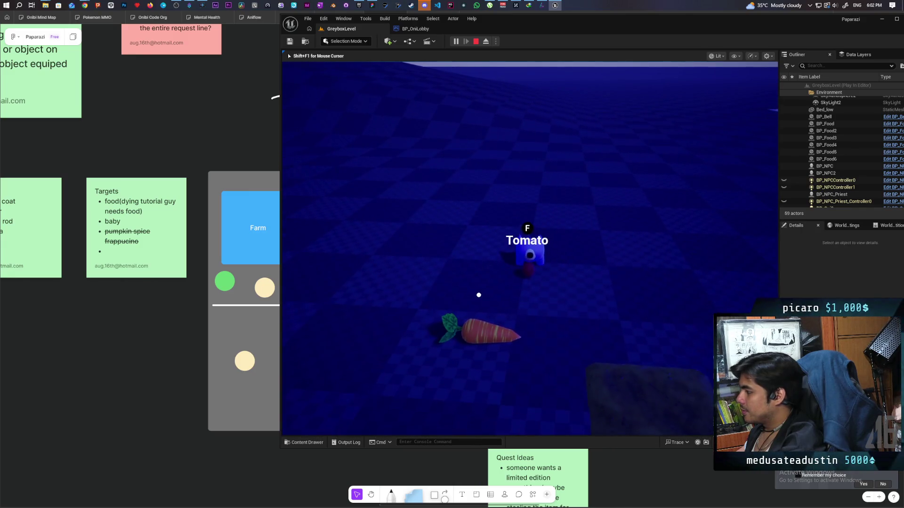
key(f)
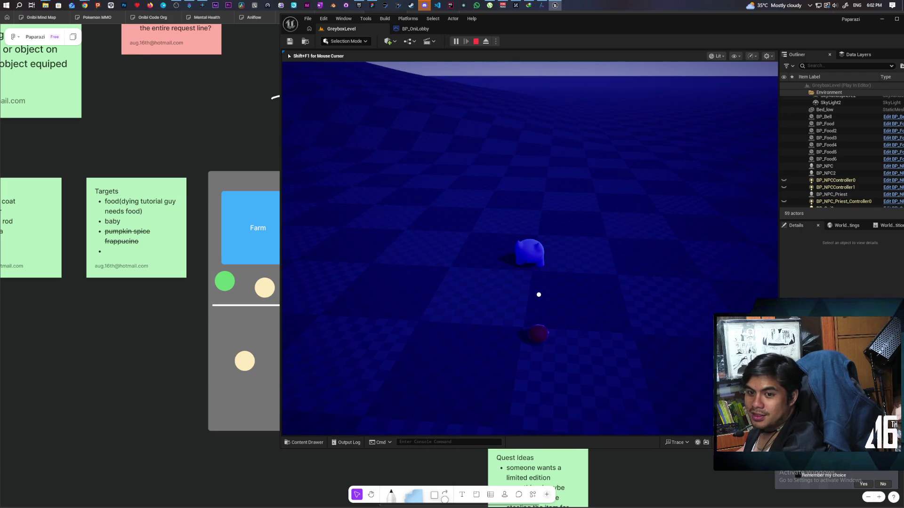
key(w)
key(w)
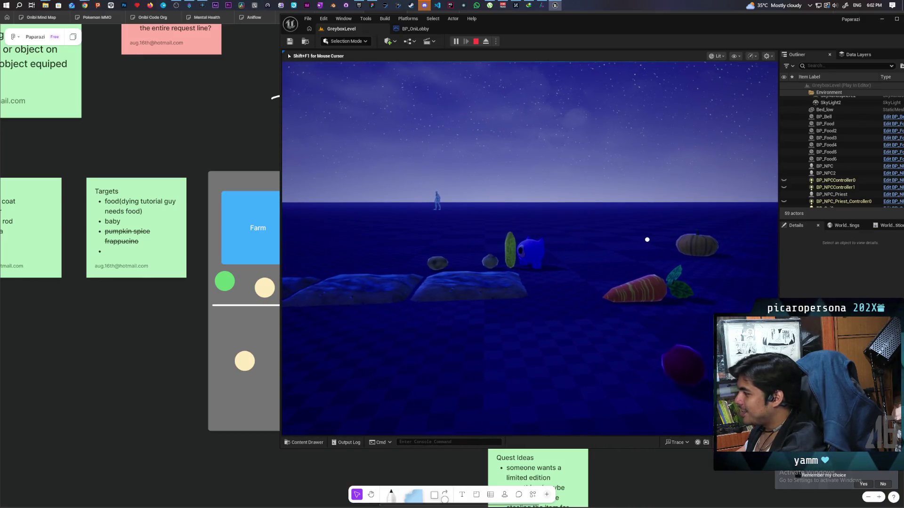
key(w)
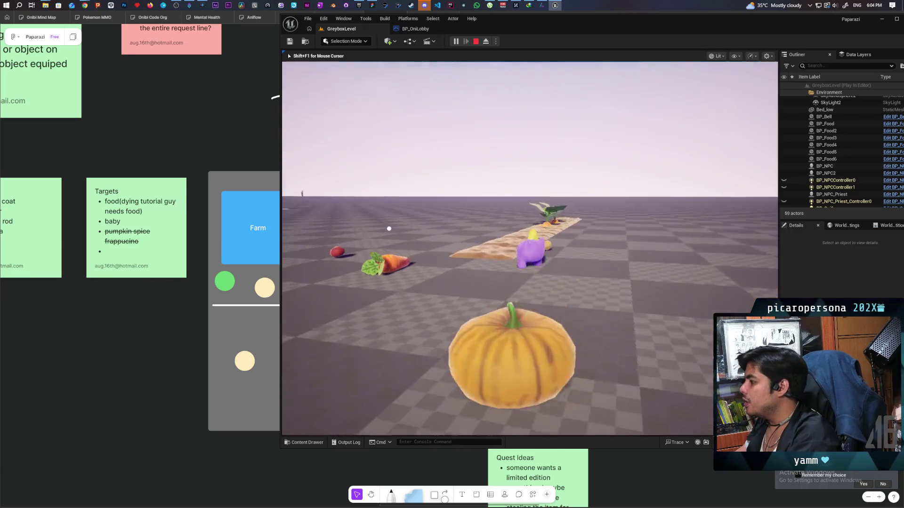
Step: Walk along the food line past the pig and pumpkin, then end the play session with Esc
key(w)
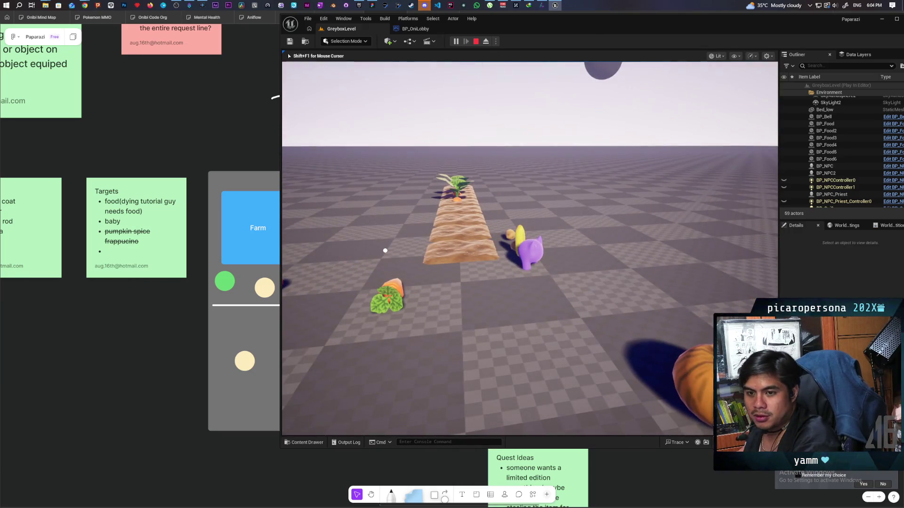
key(a)
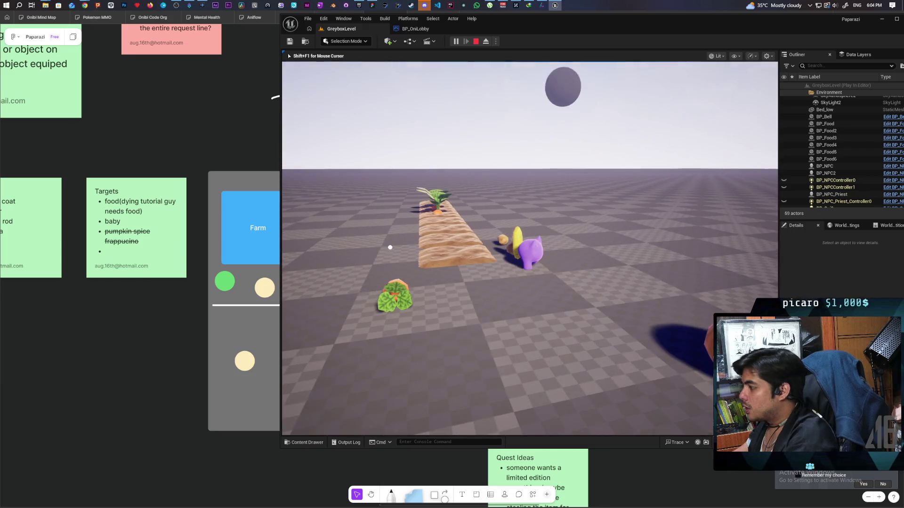
key(w)
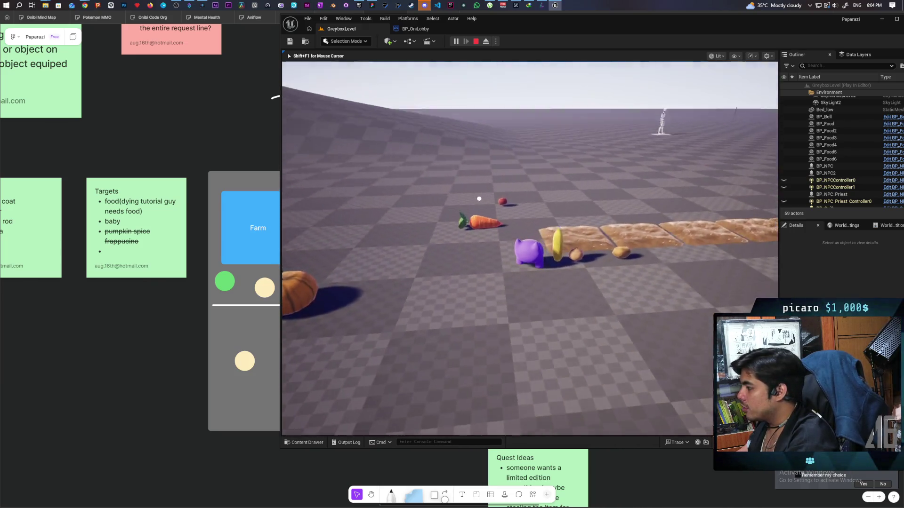
key(w)
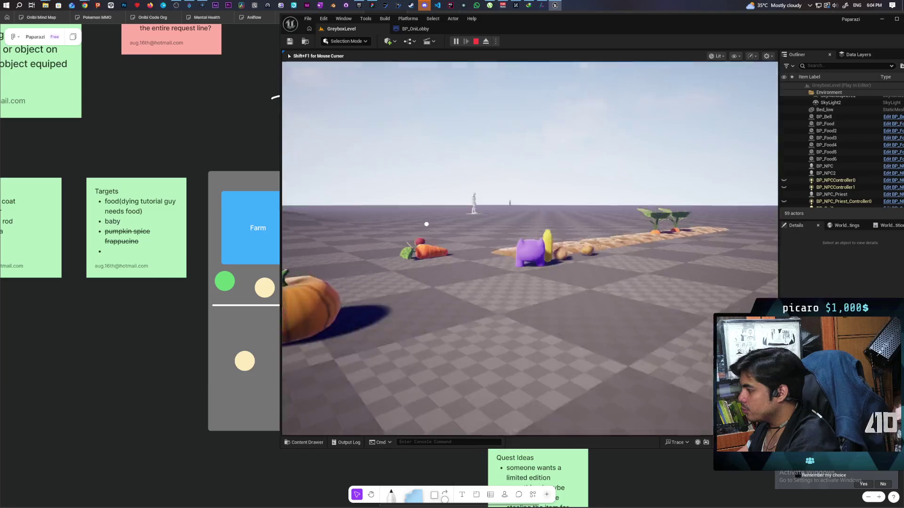
key(s)
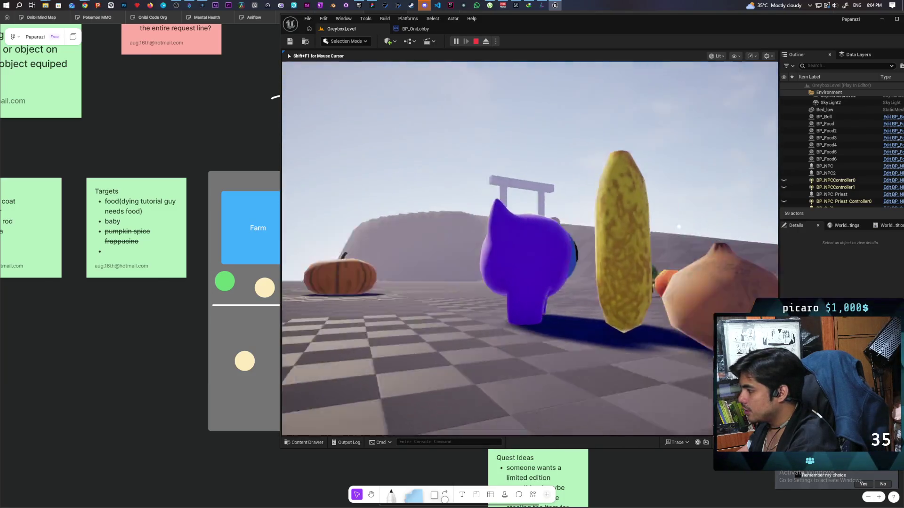
key(a)
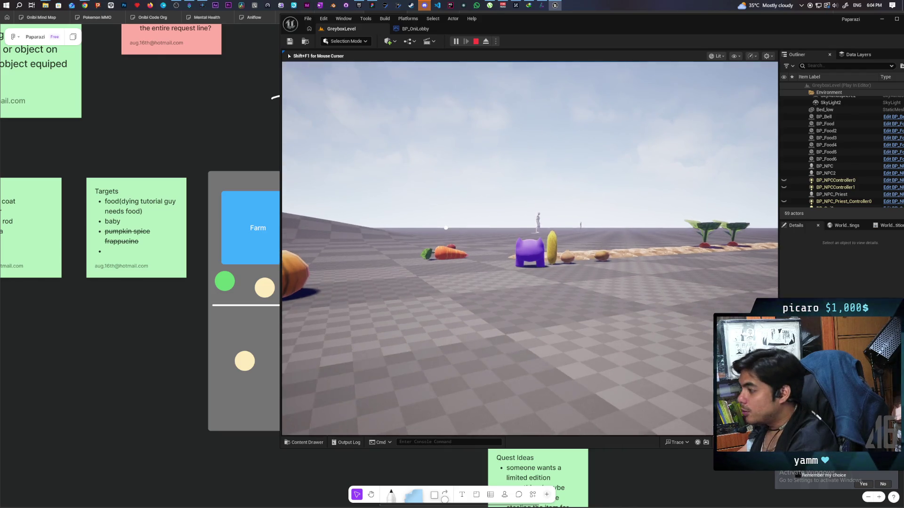
key(Escape)
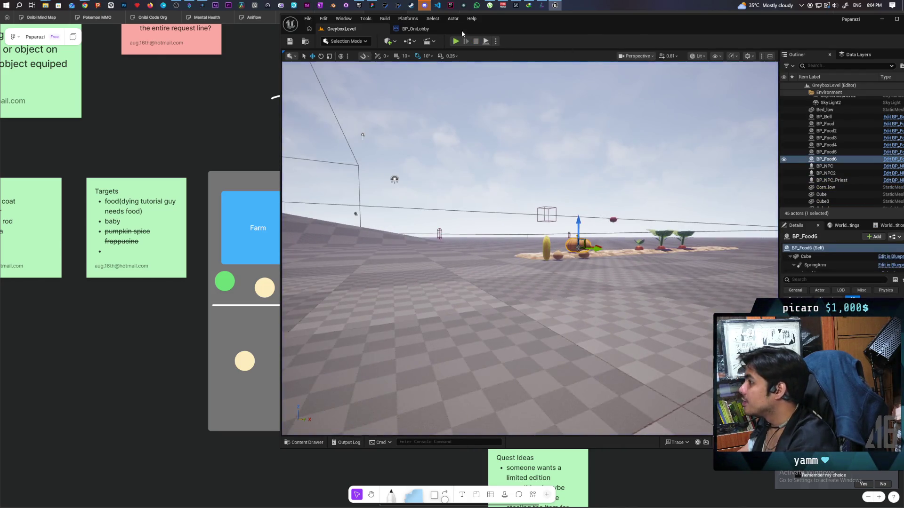
Step: Open the BP_Oni Blueprint from Content > ThirdPerson > Blueprints in the Content Drawer
key(ctrl+space)
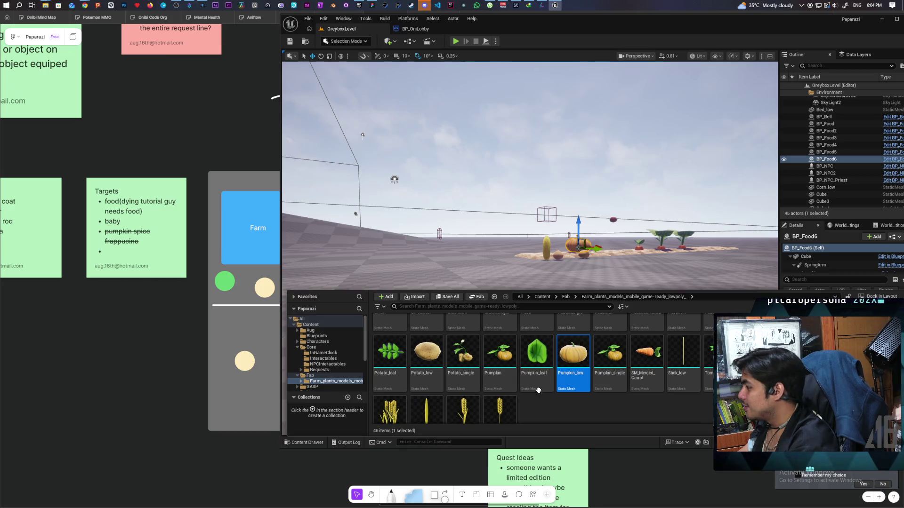
key(alt+Left)
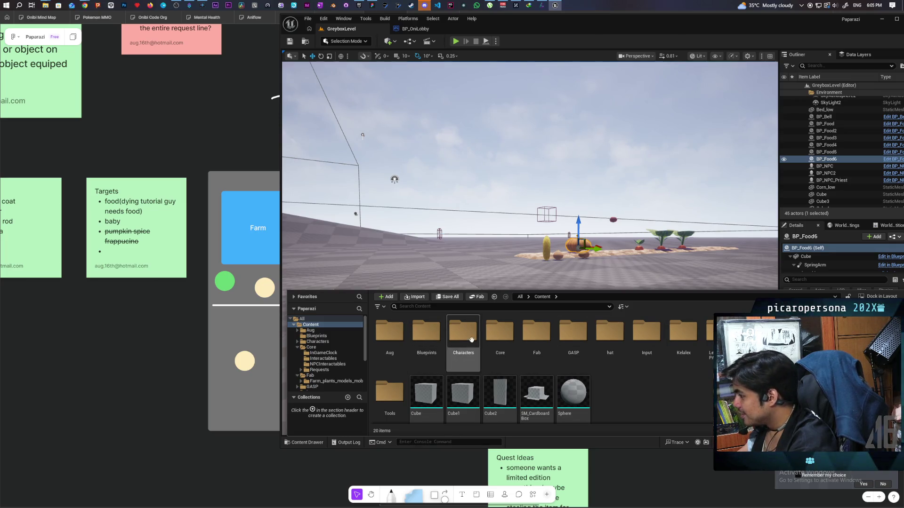
double_click(866, 332)
double_click(390, 332)
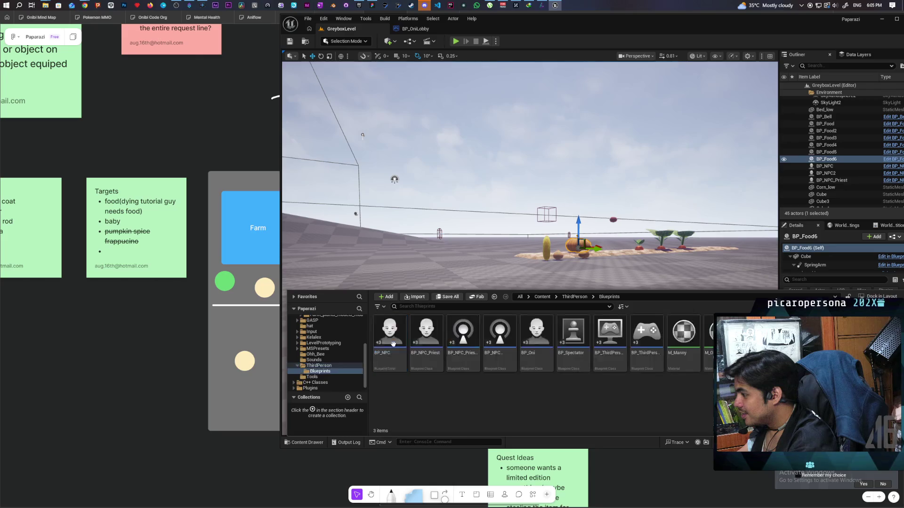
double_click(535, 334)
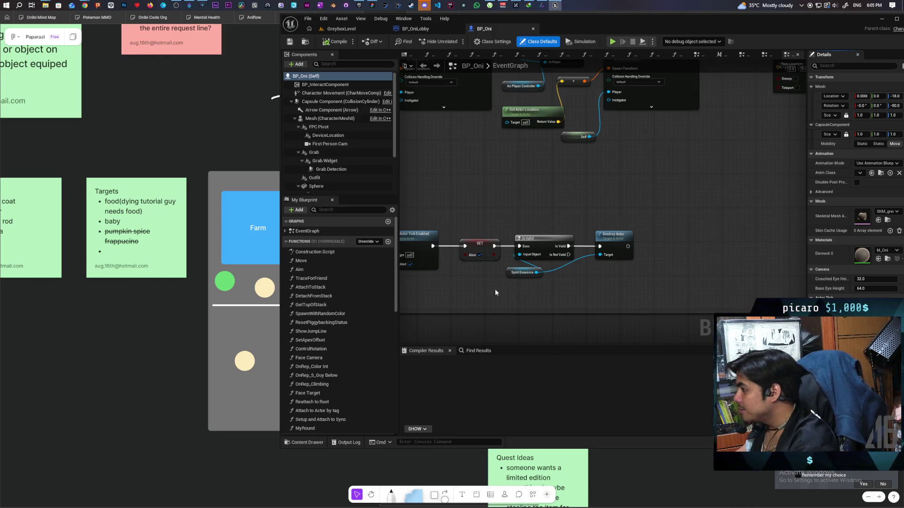
Step: Pan and zoom the EventGraph to bring the Camera Aiming and Orbiting Camera Input groups into view
scroll(472, 195, down, 6)
scroll(628, 285, down, 4)
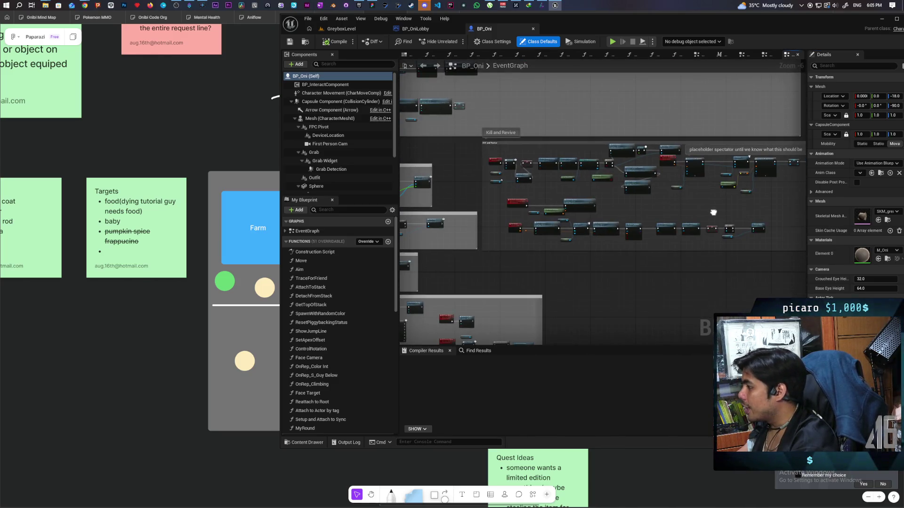
mouse_move(723, 269)
mouse_down()
mouse_move(738, 232)
mouse_move(790, 198)
mouse_up()
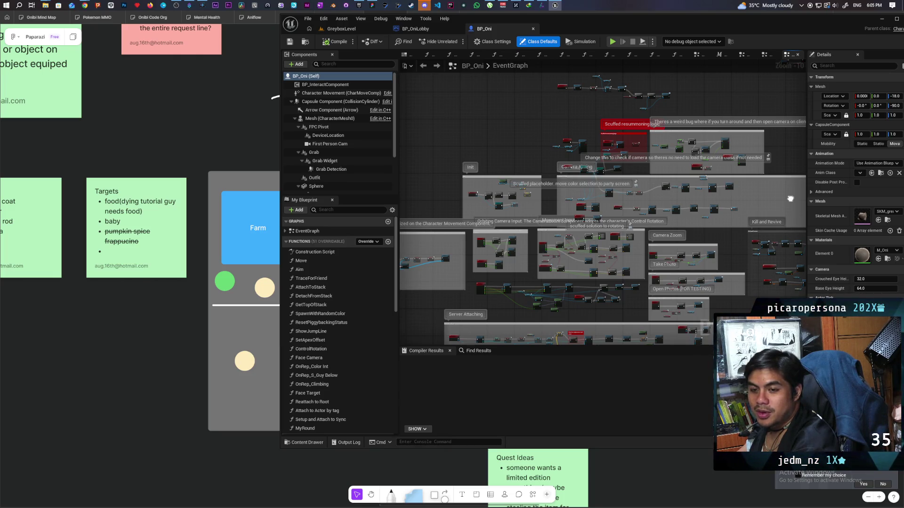
mouse_move(538, 160)
mouse_down()
mouse_move(537, 151)
mouse_move(524, 160)
mouse_move(505, 209)
mouse_move(445, 101)
mouse_move(439, 142)
mouse_up()
scroll(507, 207, up, 5)
scroll(437, 183, up, 3)
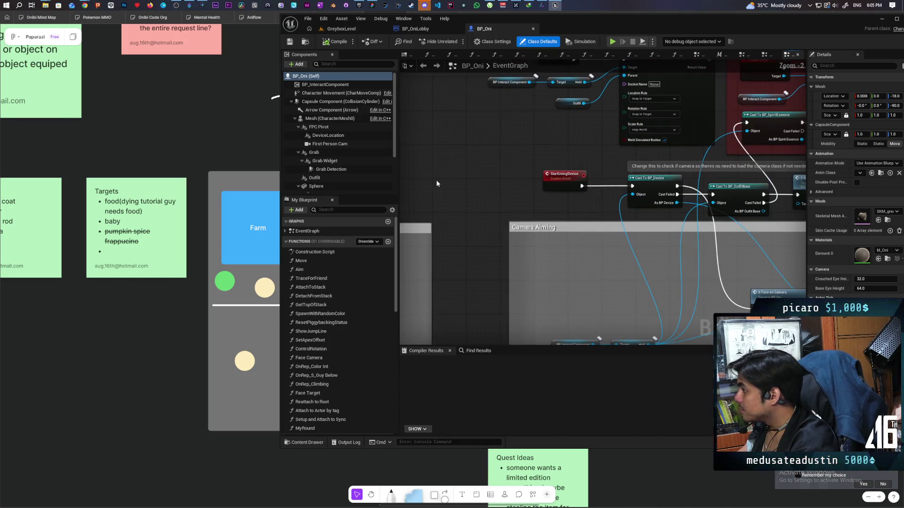
drag(436, 184, 429, 129)
scroll(507, 203, down, 4)
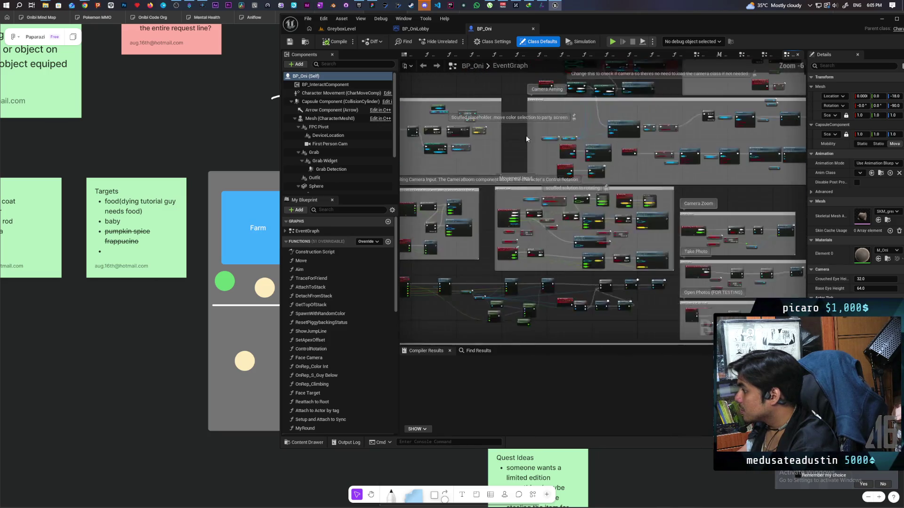
scroll(596, 184, up, 2)
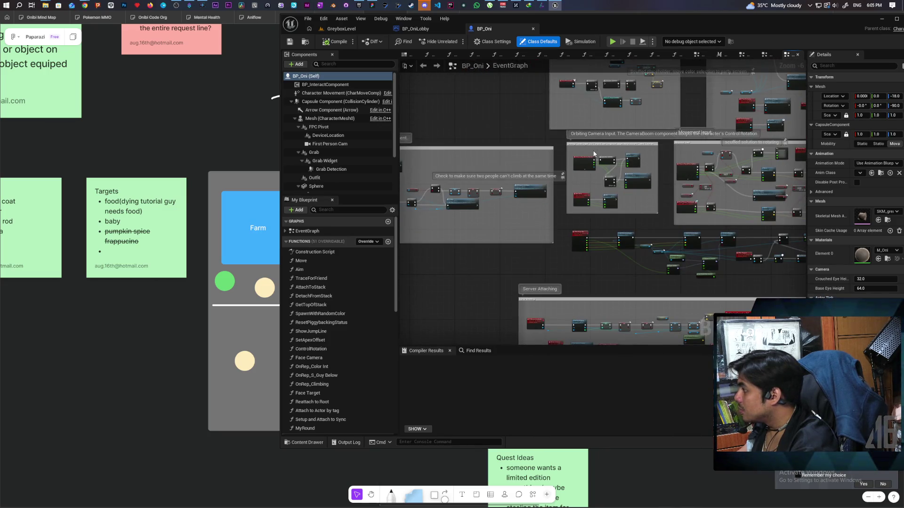
scroll(594, 154, up, 2)
scroll(593, 154, down, 2)
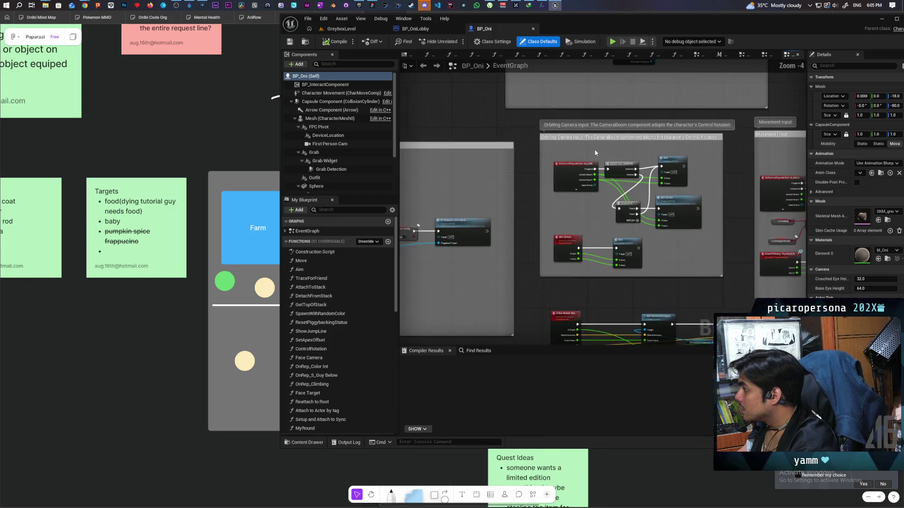
scroll(513, 121, up, 2)
scroll(515, 151, down, 3)
mouse_move(515, 151)
mouse_down()
mouse_move(706, 237)
mouse_move(732, 275)
mouse_move(652, 196)
mouse_move(474, 65)
mouse_move(594, 196)
mouse_move(689, 247)
mouse_move(471, 116)
mouse_up()
scroll(612, 198, up, 1)
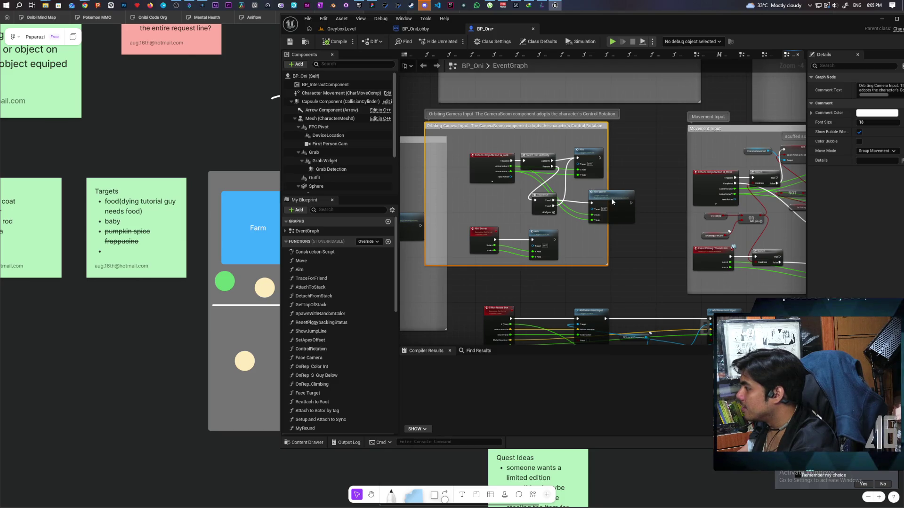
Step: Nudge the Aim Server node into place and widen the Orbiting Camera Input comment box
drag(612, 202, 578, 207)
mouse_move(497, 125)
mouse_down()
mouse_move(603, 170)
mouse_move(601, 153)
mouse_move(475, 114)
mouse_move(565, 155)
mouse_move(673, 173)
mouse_move(484, 163)
mouse_move(538, 164)
mouse_up()
scroll(672, 173, down, 1)
mouse_move(478, 183)
mouse_down()
mouse_move(568, 196)
mouse_move(574, 177)
mouse_move(569, 182)
mouse_move(634, 175)
mouse_move(598, 72)
mouse_move(674, 165)
mouse_up()
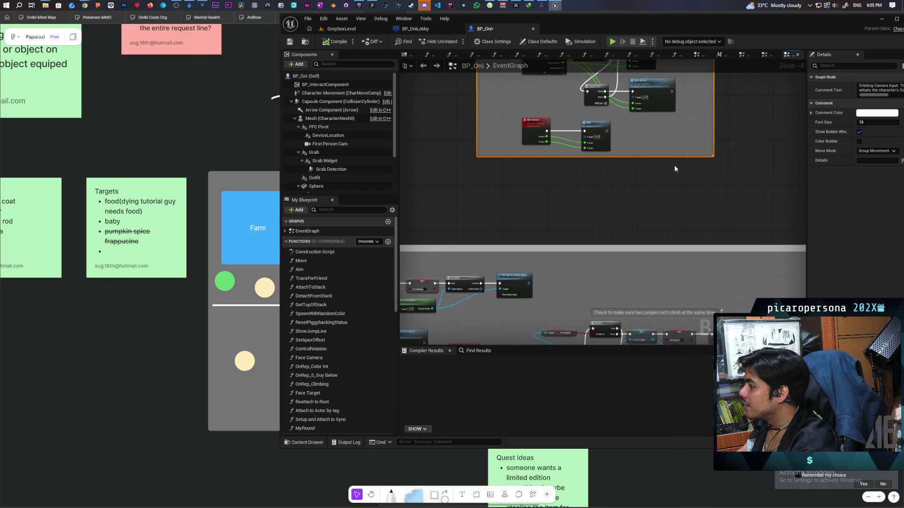
scroll(554, 178, up, 2)
Step: Add a key event node and set its Input Key to Mouse Wheel Up
right_click(510, 183)
text(key)
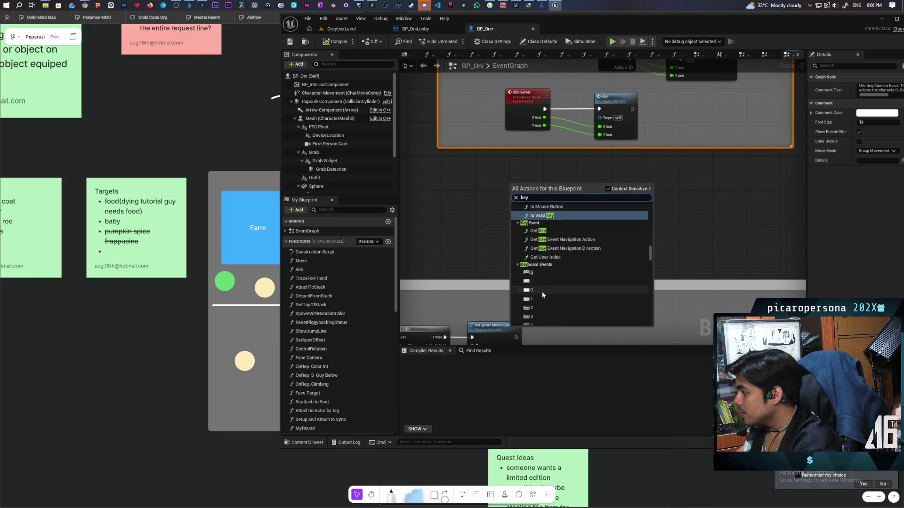
click(541, 291)
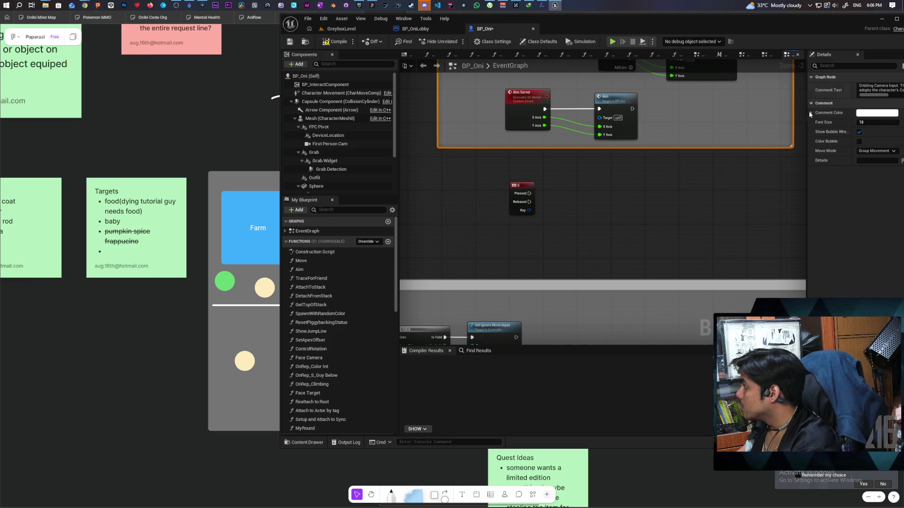
click(513, 188)
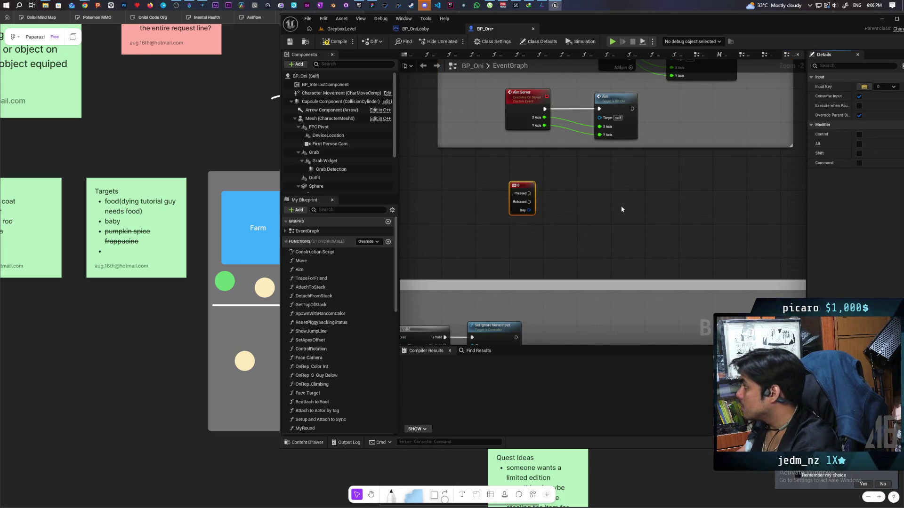
scroll(622, 210, up, 1)
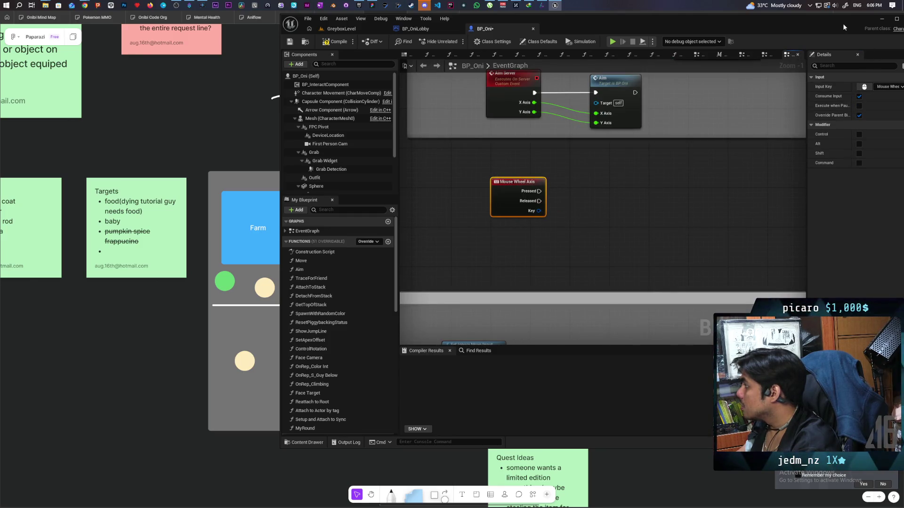
drag(842, 24, 639, 33)
click(696, 96)
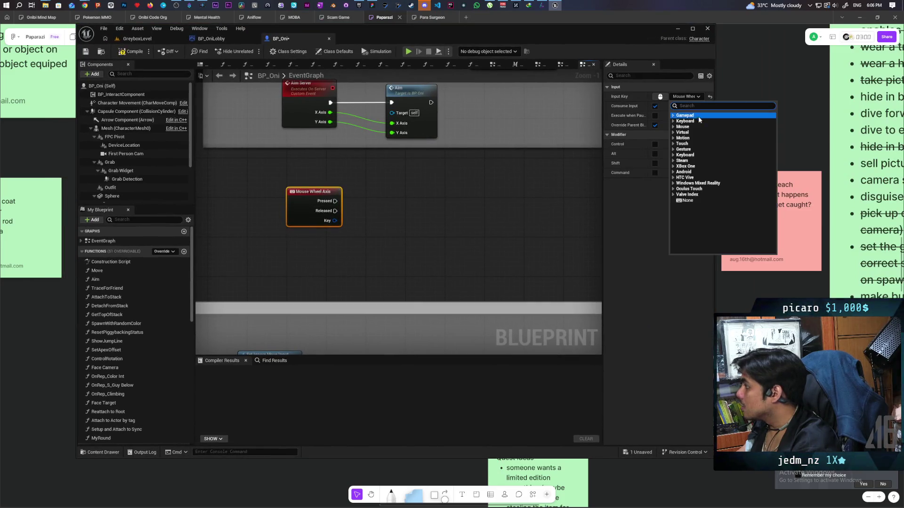
click(685, 126)
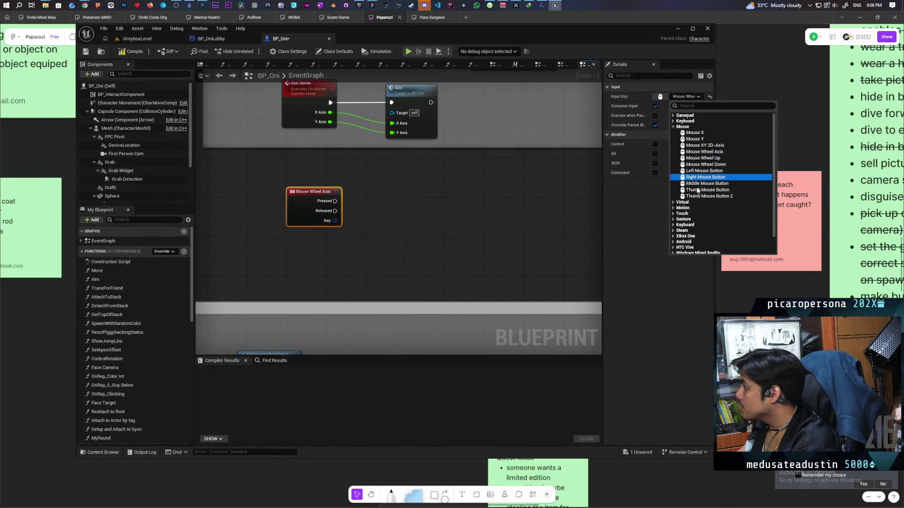
click(706, 158)
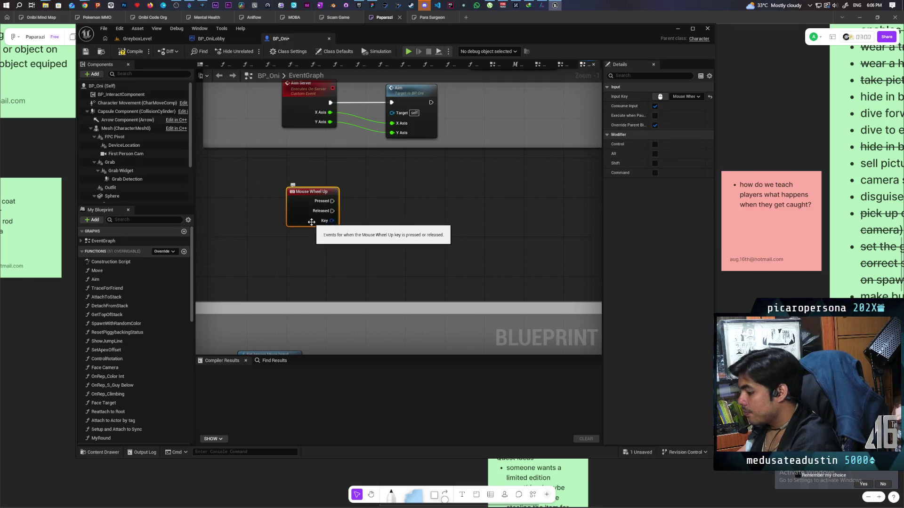
Step: Duplicate the event and set the copy to Mouse Wheel Down
key(ctrl+v)
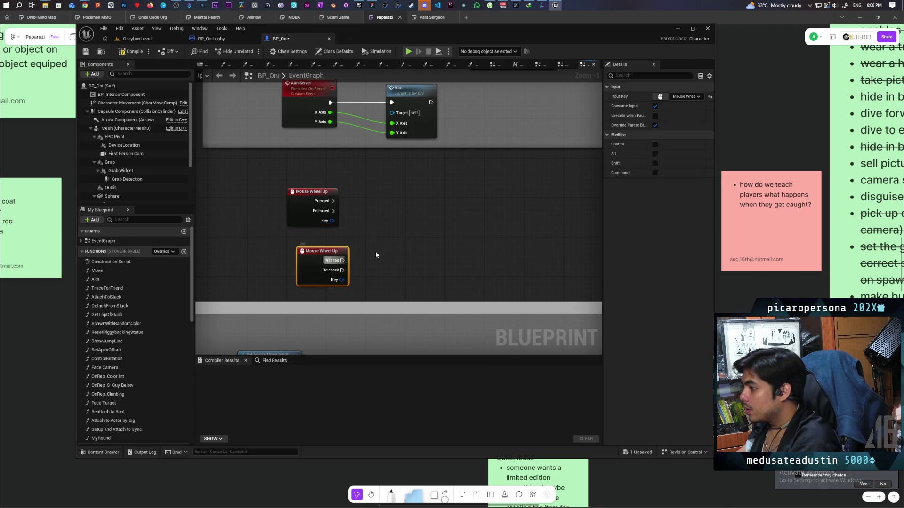
click(687, 97)
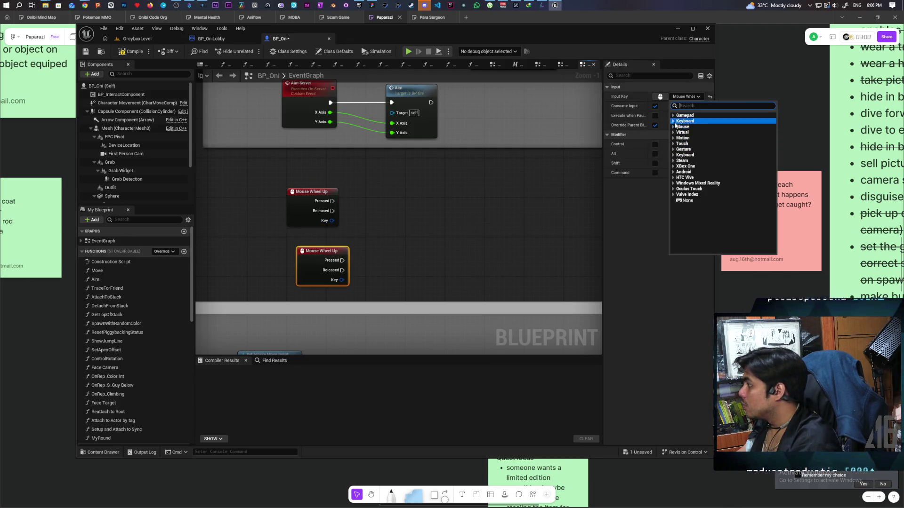
click(674, 127)
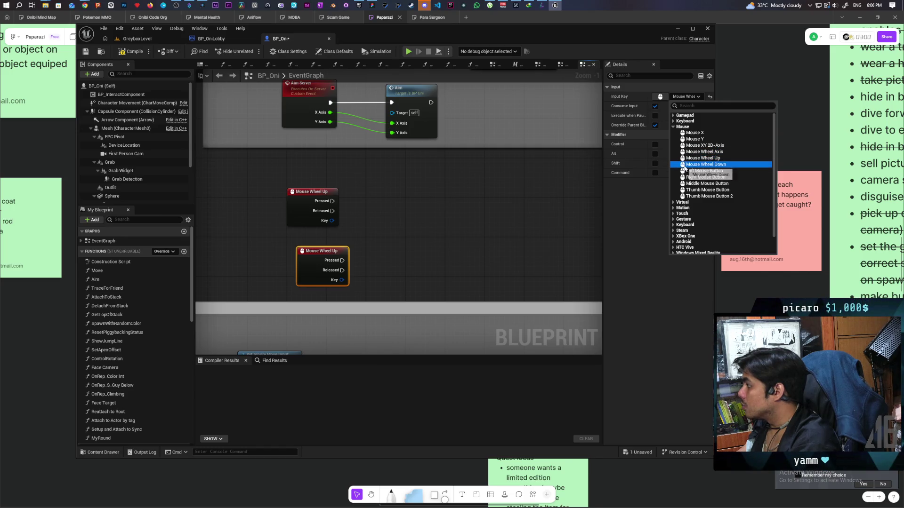
click(696, 165)
Step: Arrange both mouse wheel event nodes together, then compile and save BP_Oni
drag(480, 208, 580, 244)
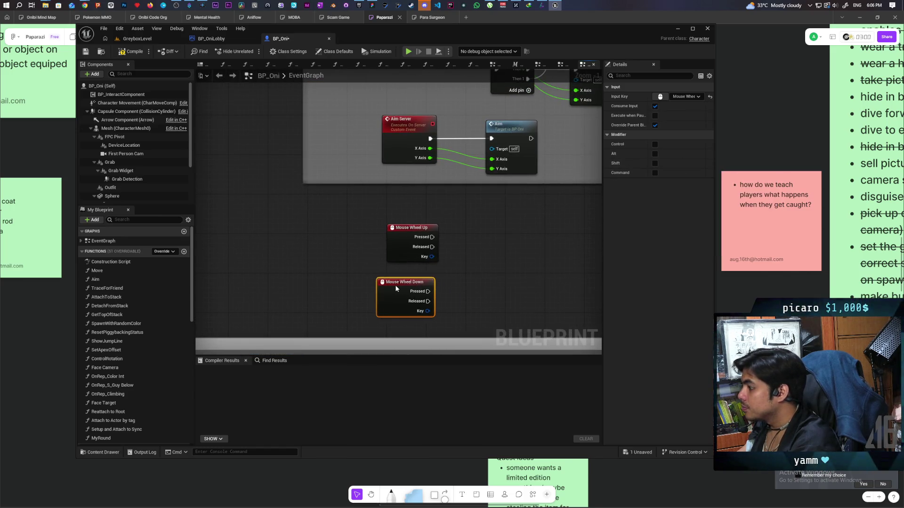
ctrl+click(410, 227)
drag(404, 286, 344, 273)
click(471, 254)
drag(487, 255, 454, 236)
key(F7)
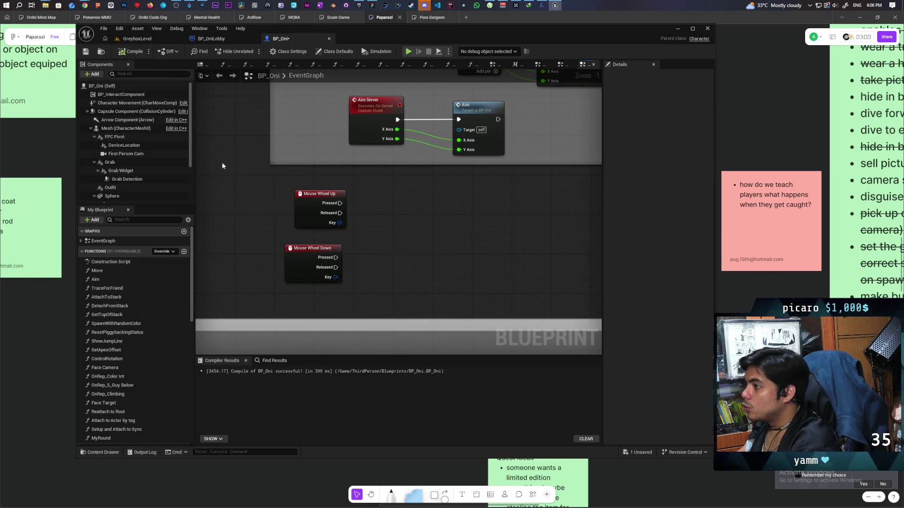
key(ctrl+s)
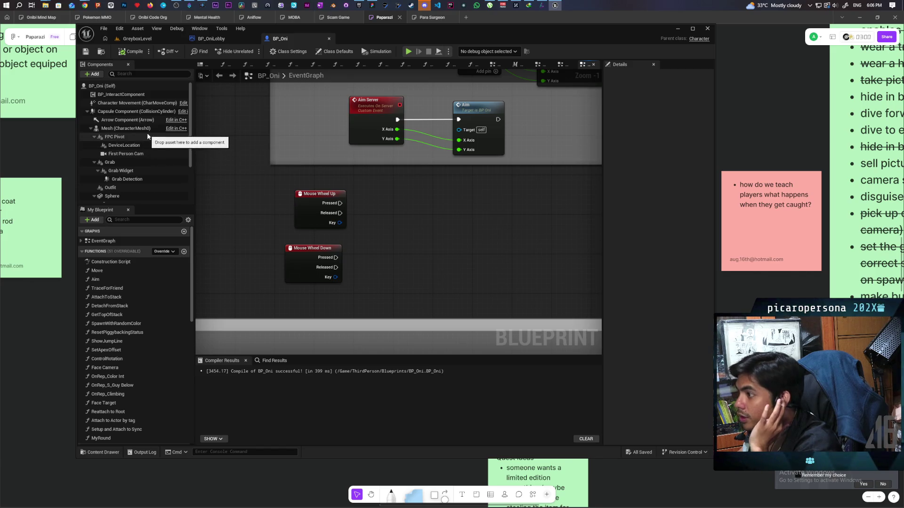
double_click(391, 38)
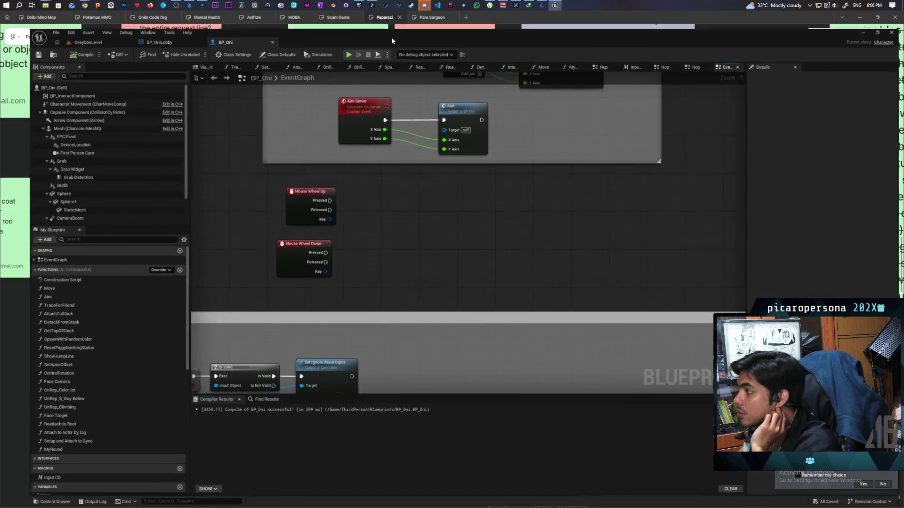
click(181, 51)
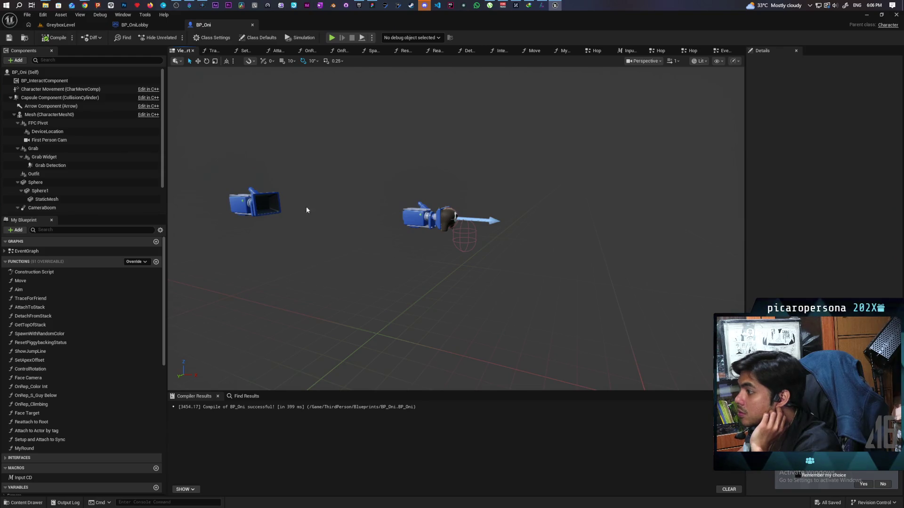
click(256, 202)
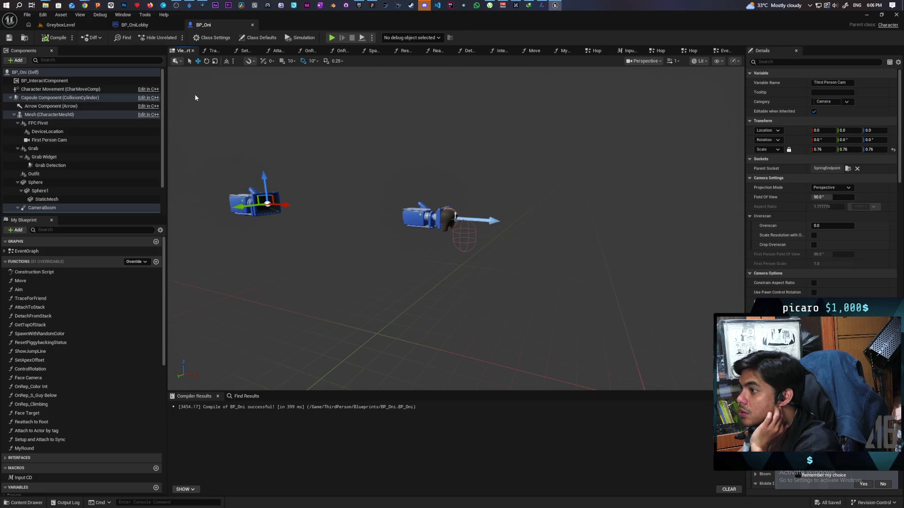
scroll(94, 189, down, 2)
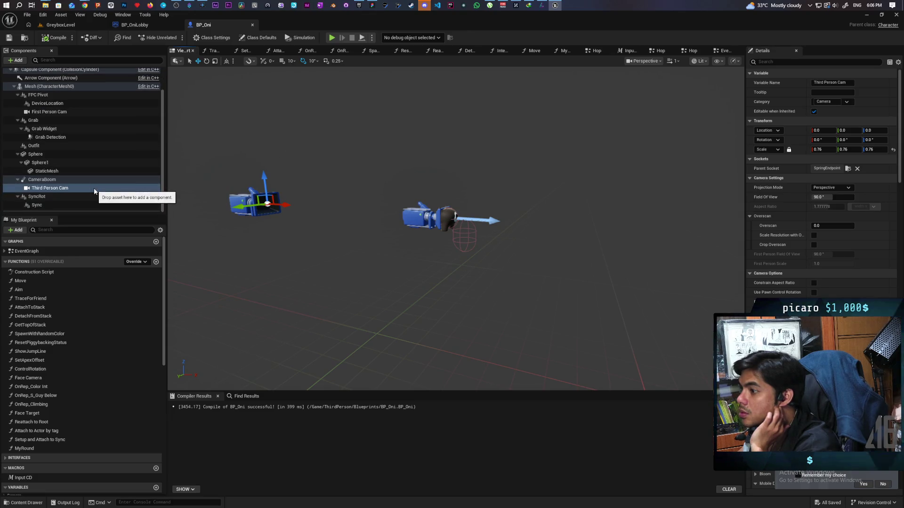
click(53, 181)
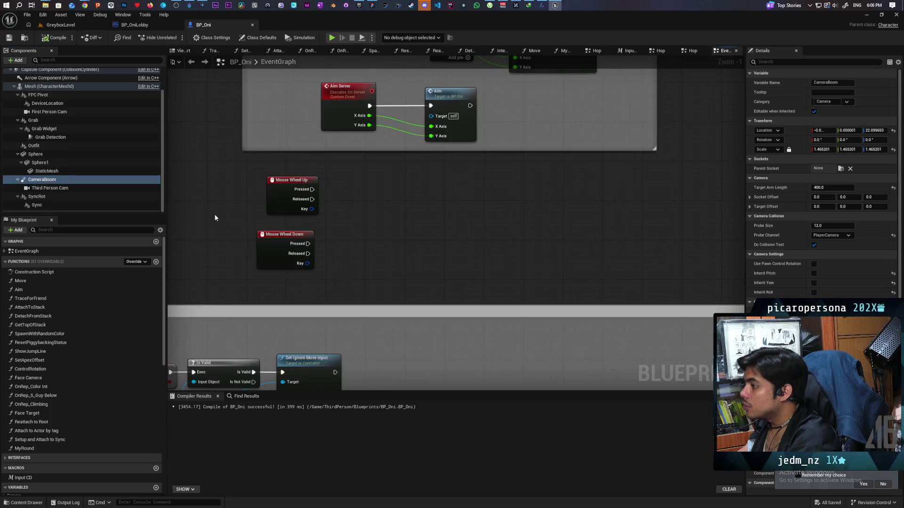
mouse_move(42, 179)
mouse_down()
mouse_move(376, 188)
mouse_move(415, 205)
mouse_up()
Step: Add a Set Target Arm Length node for the Camera Boom
text(set target)
key(Up)
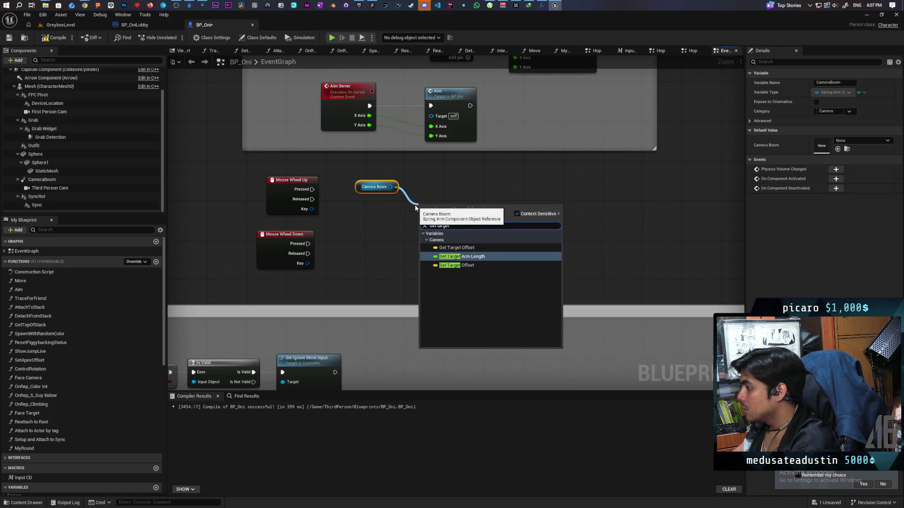
key(Return)
drag(424, 202, 473, 202)
mouse_move(385, 191)
mouse_down()
mouse_move(409, 182)
mouse_move(401, 241)
mouse_move(376, 236)
mouse_up()
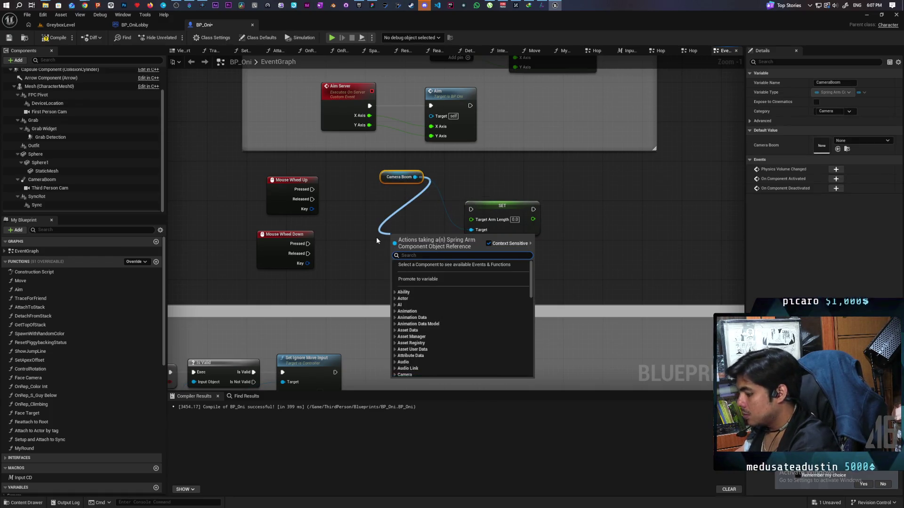
Step: Add a Get Target Arm Length node placed below the Camera Boom
text(get target)
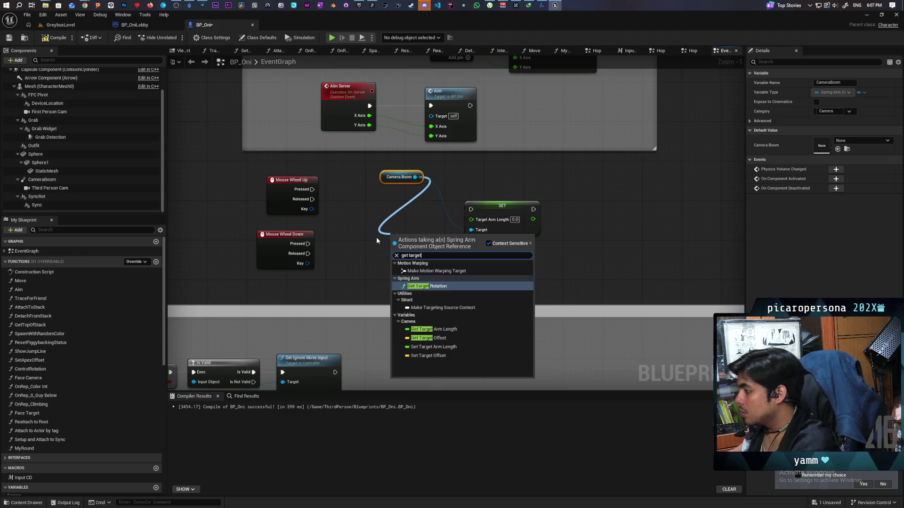
click(451, 327)
drag(423, 236, 404, 241)
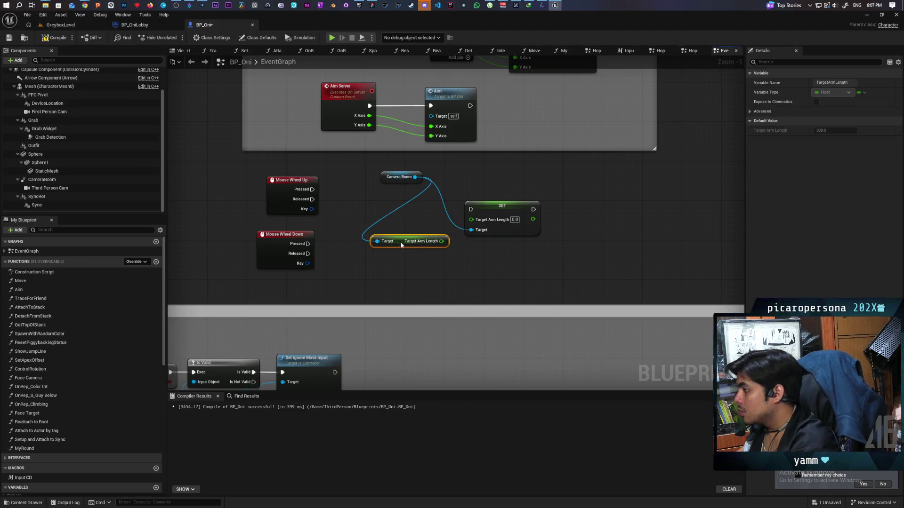
drag(501, 209, 565, 199)
drag(411, 238, 443, 222)
scroll(440, 250, up, 2)
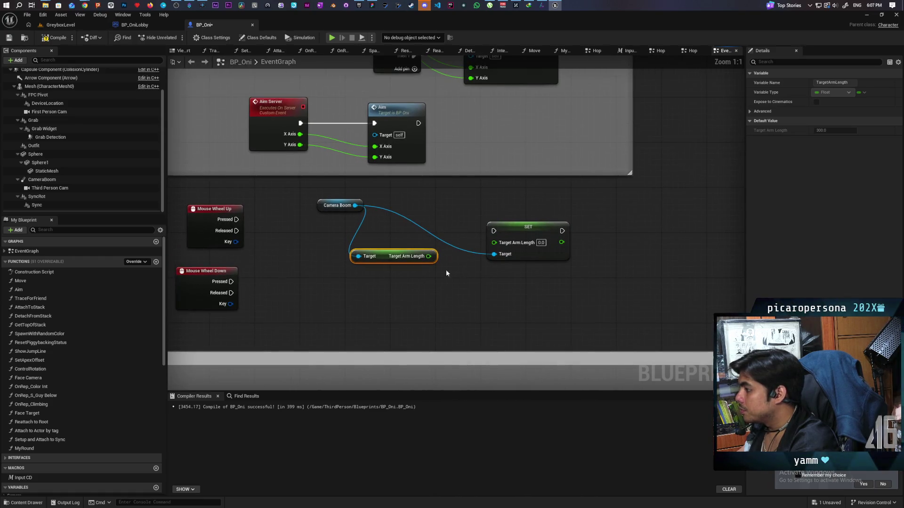
Step: Add 10 to the current arm length with a float Add node
drag(410, 262, 412, 286)
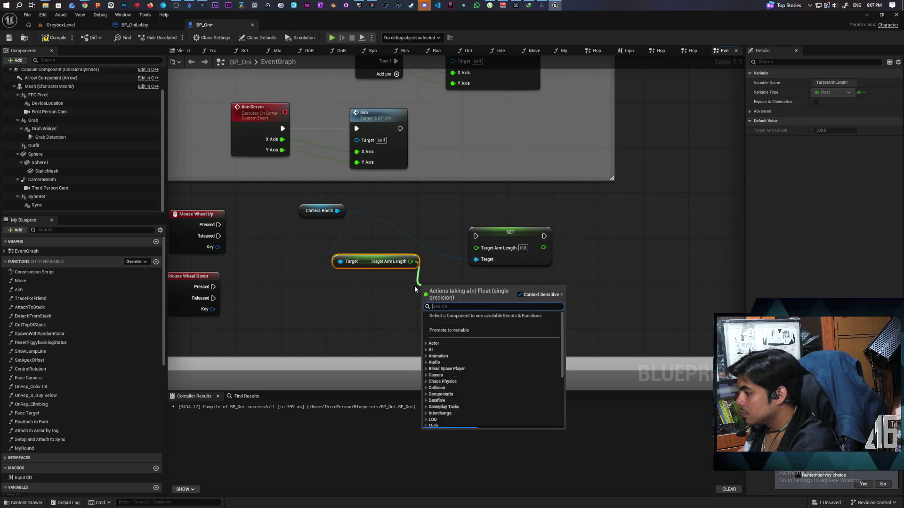
text(add)
key(Return)
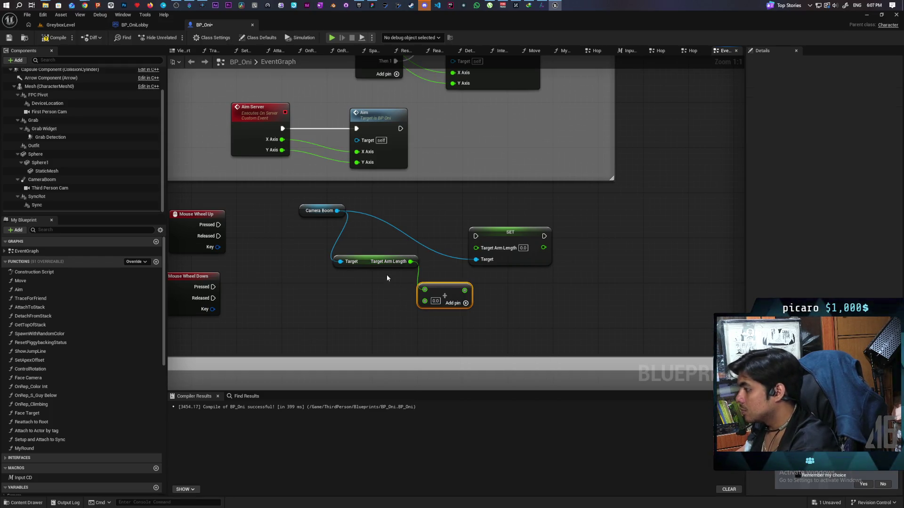
click(435, 301)
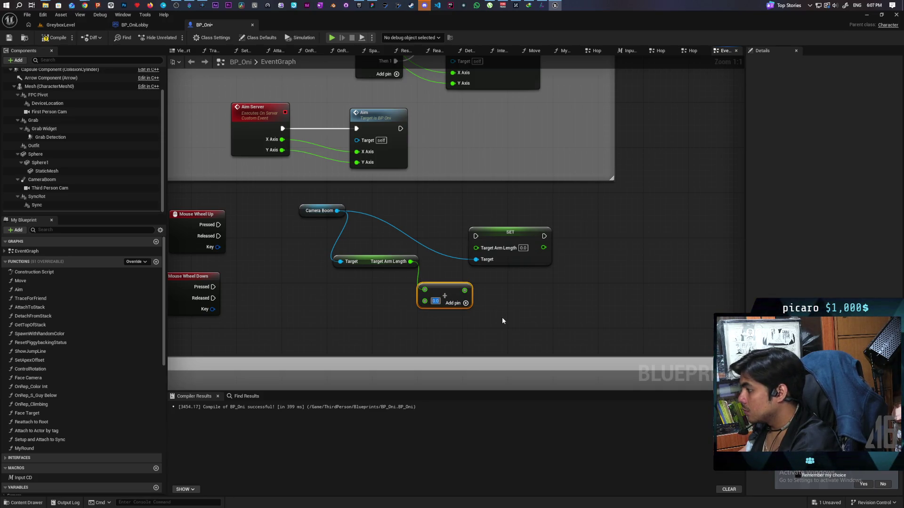
text(10)
click(507, 317)
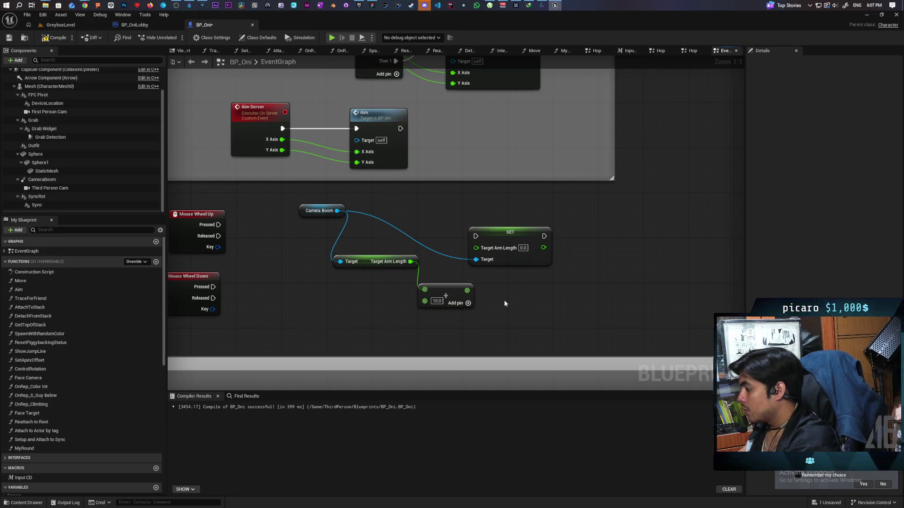
mouse_move(447, 294)
mouse_down()
mouse_move(392, 280)
mouse_move(465, 304)
mouse_up()
Step: Pass the sum into a Clamp (Float) node with maximum 400
text(clamp)
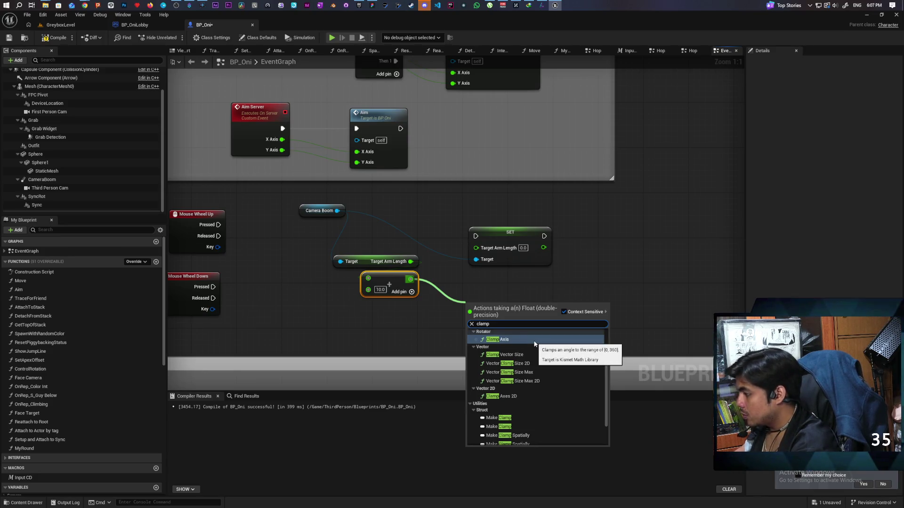
text( floa)
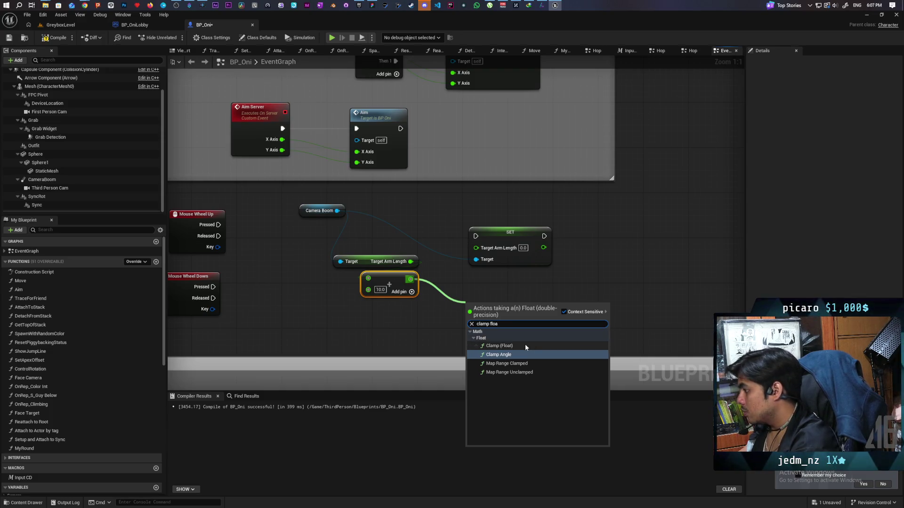
click(525, 345)
drag(503, 323, 497, 311)
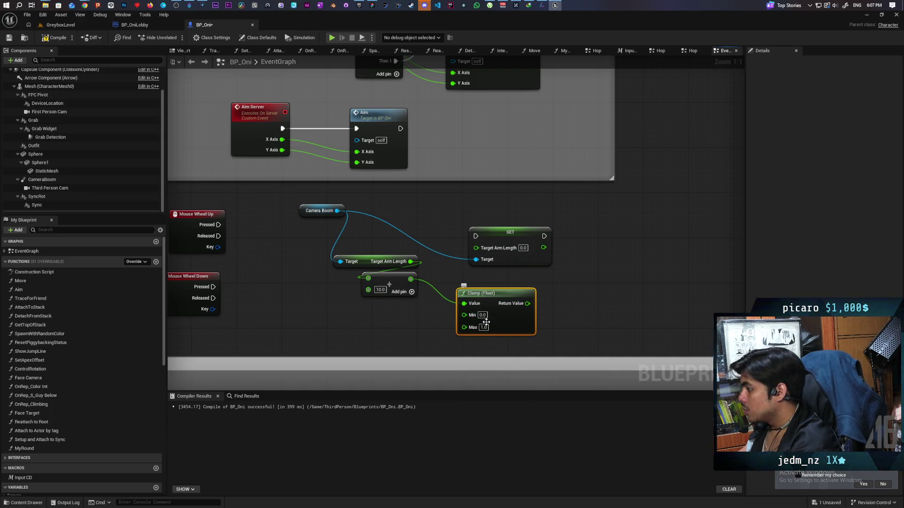
text(400)
key(Return)
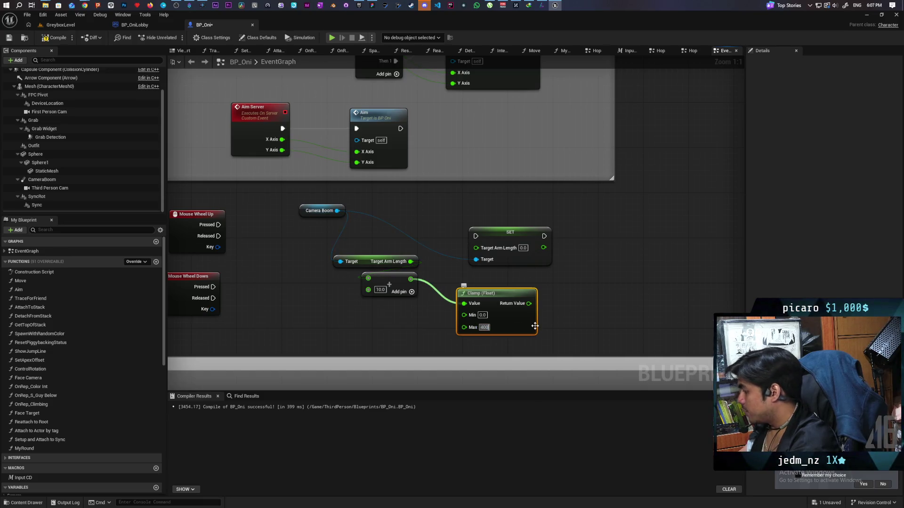
click(496, 265)
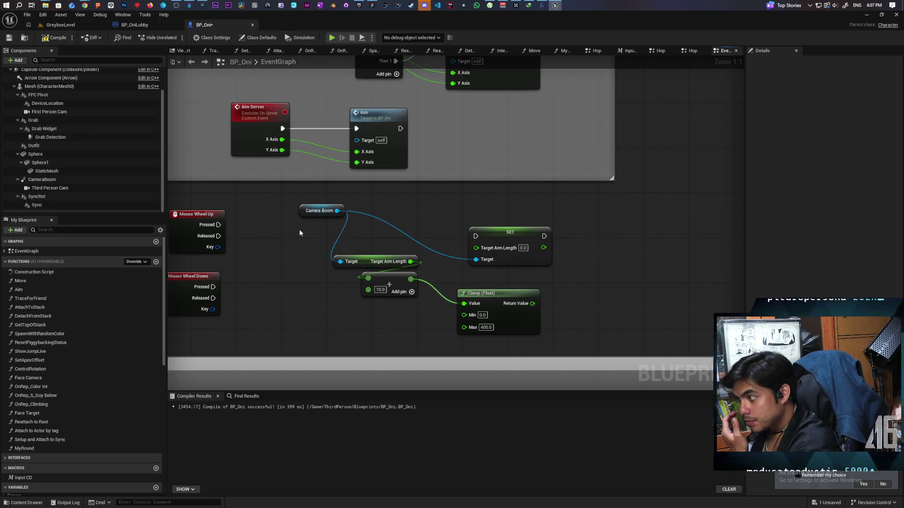
Step: Set the clamp minimum to 50 and feed the clamped value into Set Target Arm Length
click(304, 210)
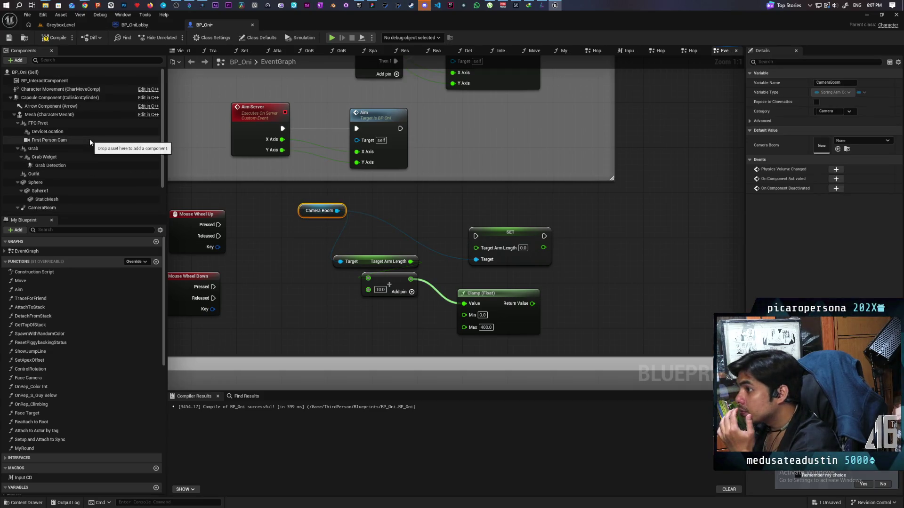
click(56, 182)
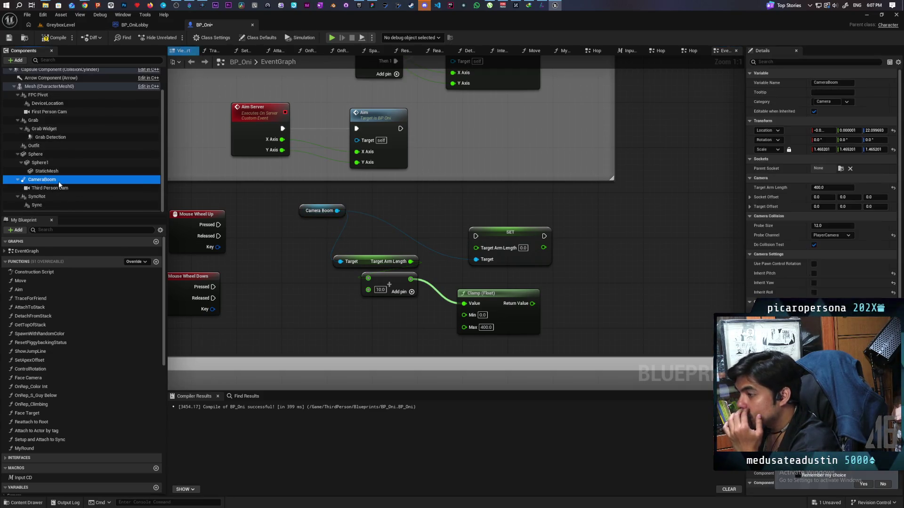
drag(525, 233, 525, 214)
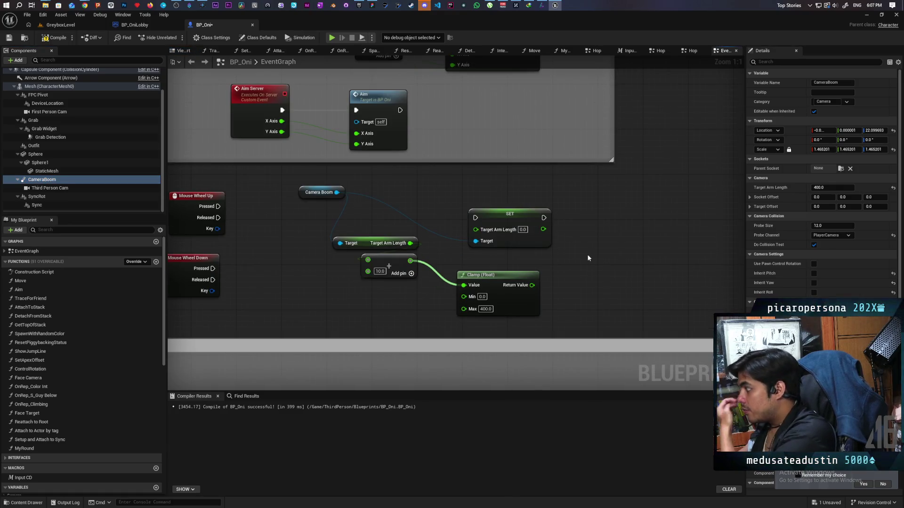
click(482, 297)
text(50)
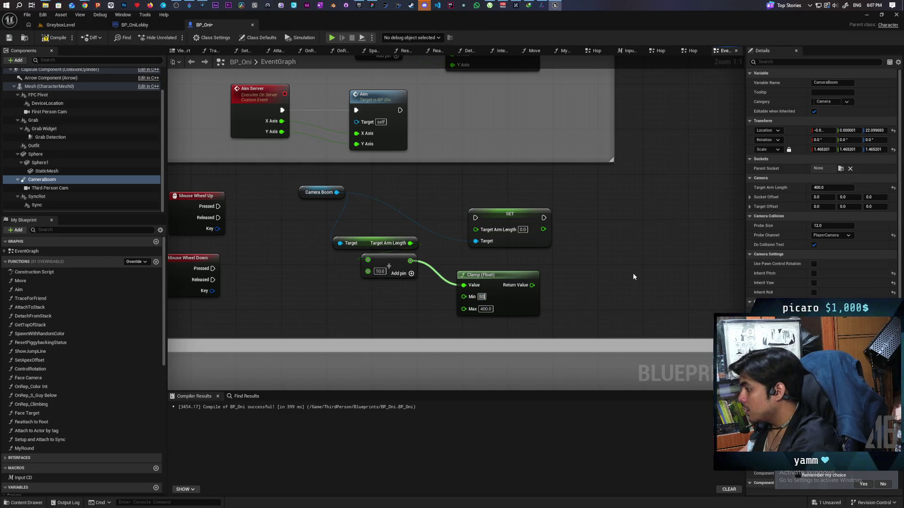
key(Return)
mouse_move(530, 286)
mouse_down()
mouse_move(518, 249)
mouse_move(474, 229)
mouse_up()
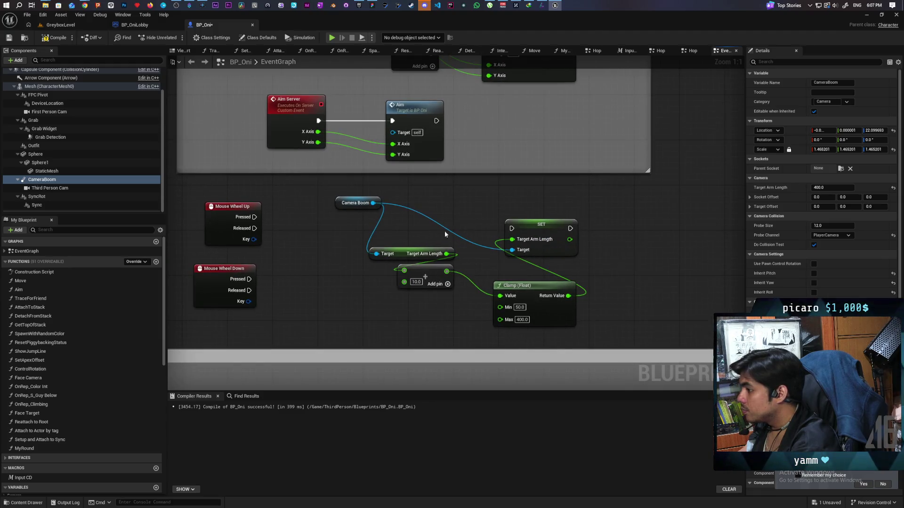
Step: Wire Mouse Wheel Up Pressed to run the SET node and select the getter, Add and Clamp nodes
mouse_move(408, 255)
mouse_down()
mouse_move(349, 239)
mouse_move(329, 264)
mouse_up()
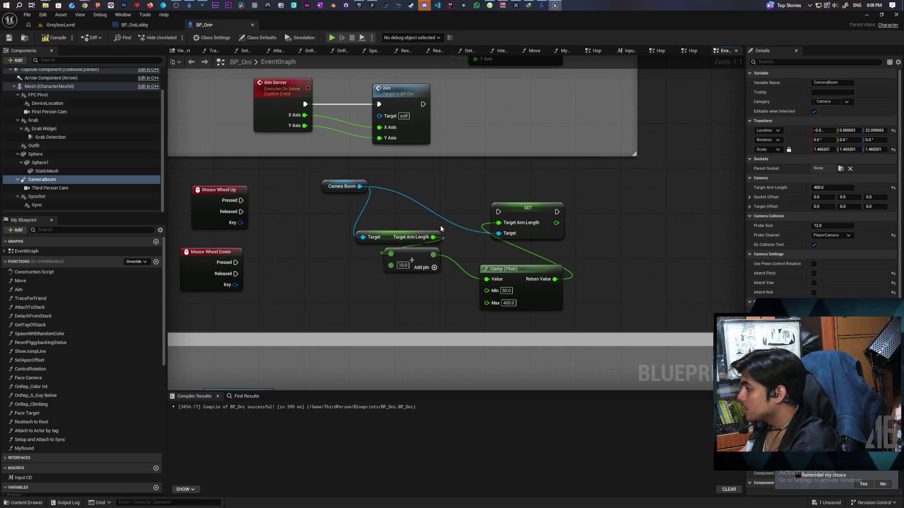
drag(536, 211, 588, 206)
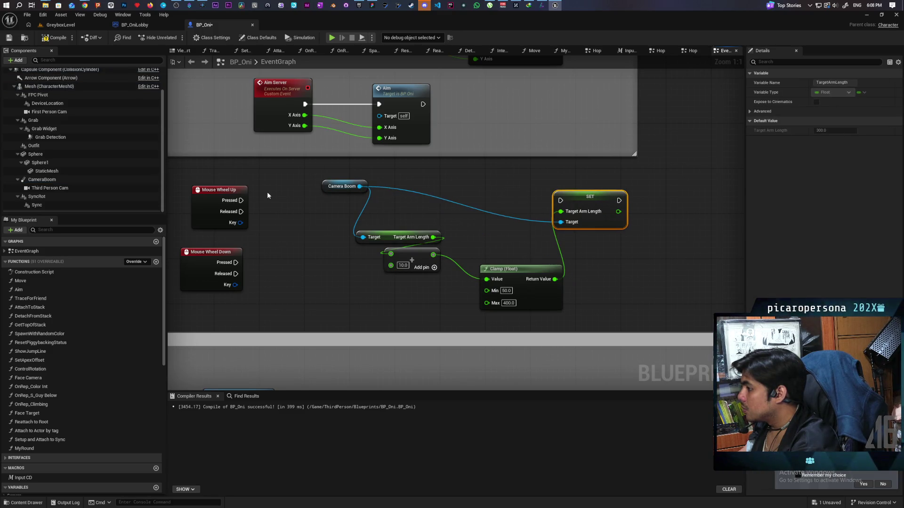
drag(240, 200, 565, 203)
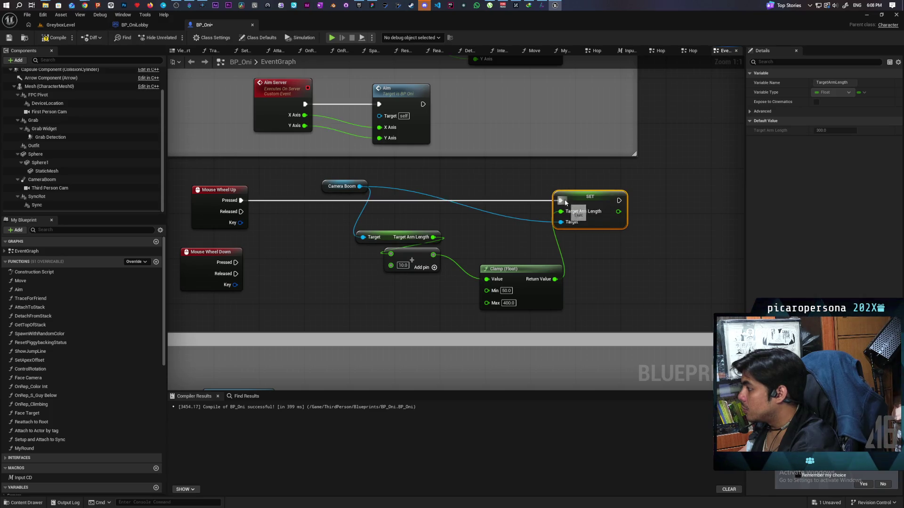
drag(347, 173, 607, 291)
drag(391, 265, 261, 248)
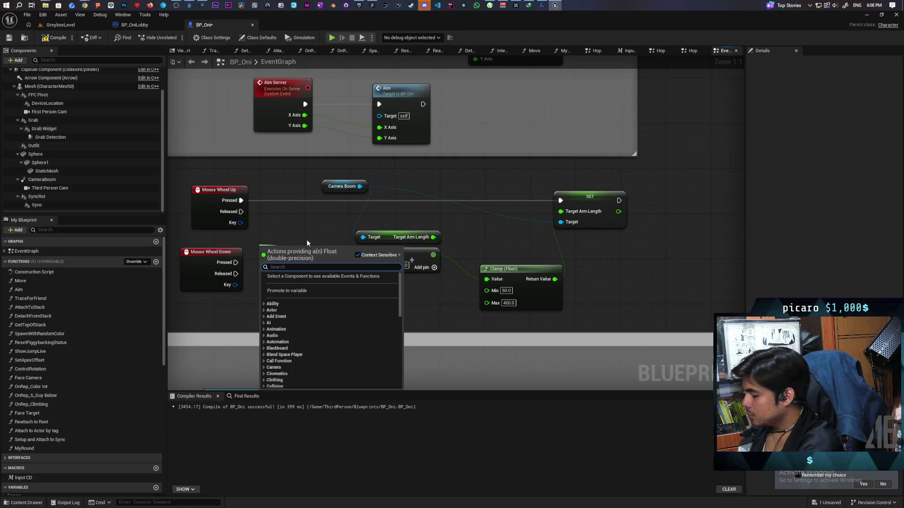
Step: Add a Make Literal Float node of 10 feeding the Add node
text(make literal float)
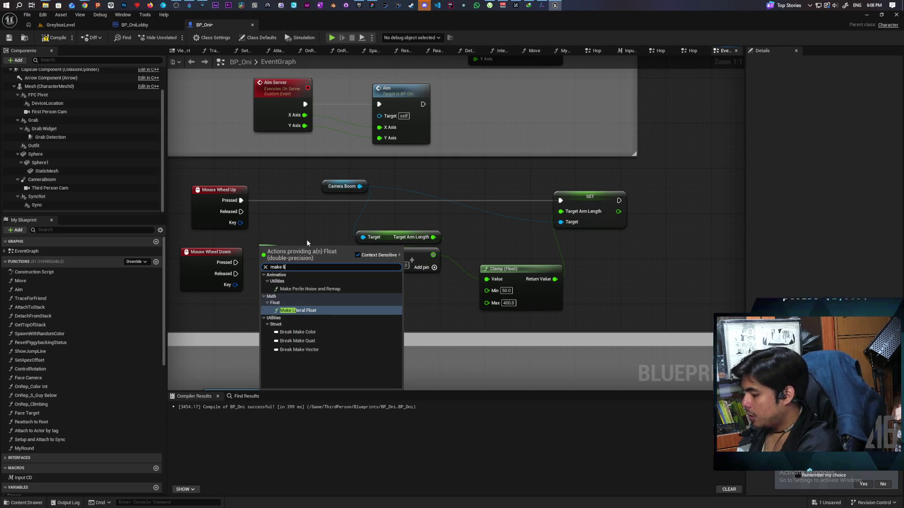
key(Return)
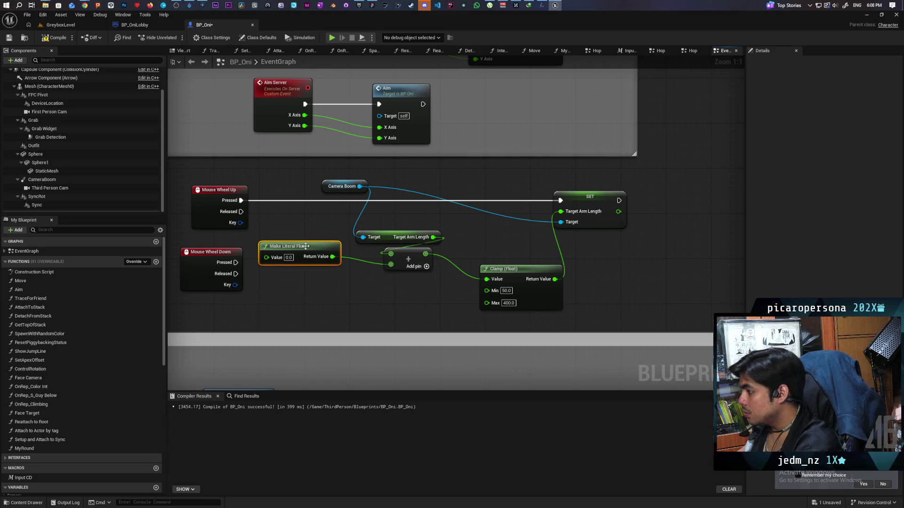
drag(306, 246, 300, 223)
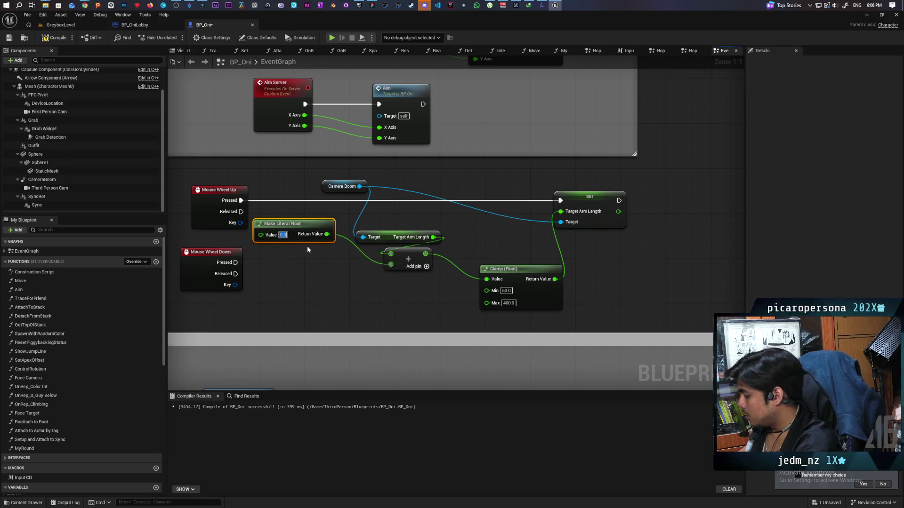
text(10)
key(Return)
click(334, 258)
Step: Collapse the arm-length chain into a new function named Adjust Camera Arm
mouse_move(359, 176)
mouse_down()
mouse_move(575, 315)
mouse_move(623, 304)
mouse_up()
right_click(581, 197)
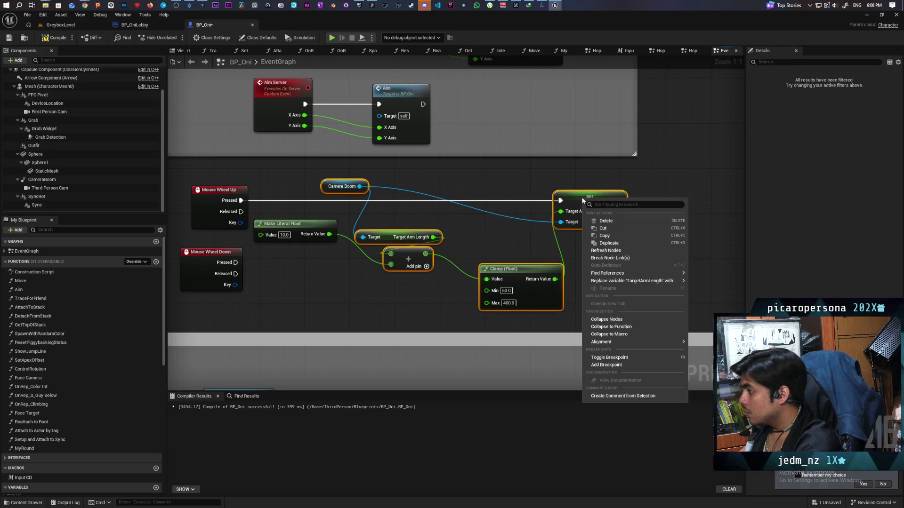
click(626, 327)
text(Adjust)
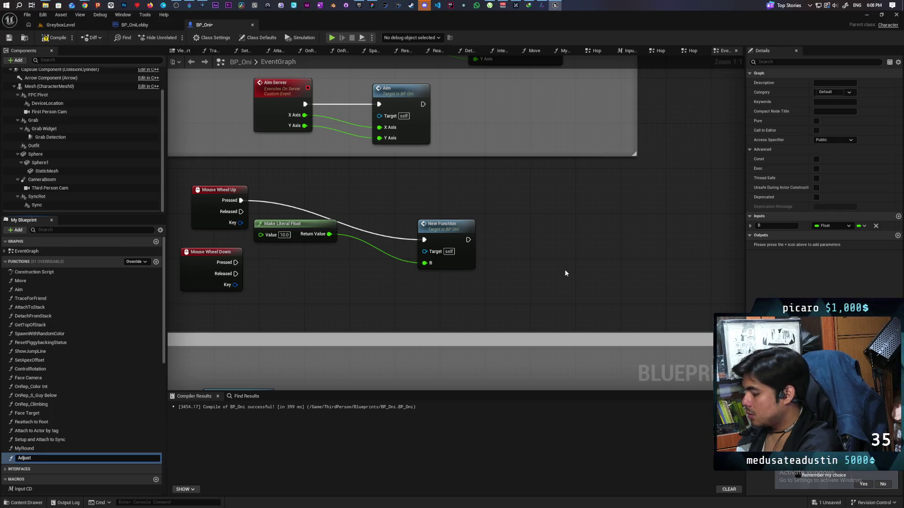
text( Camera Arm)
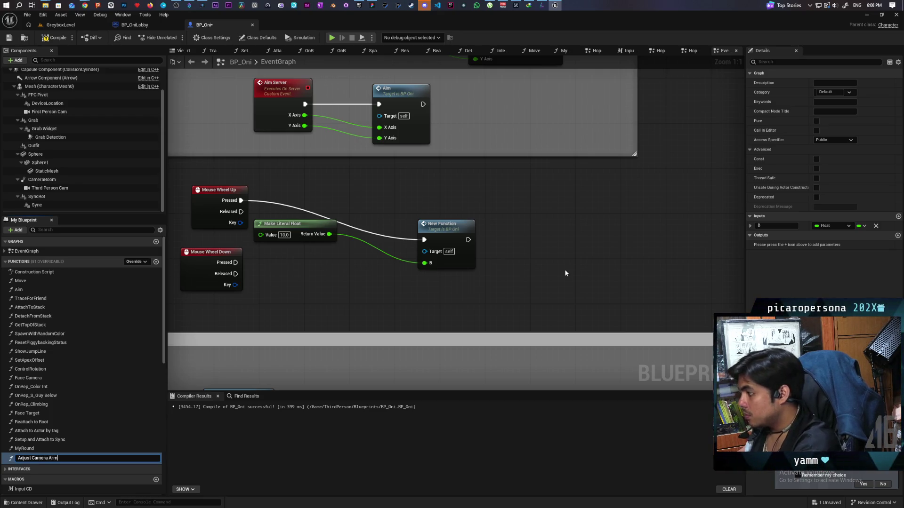
key(Return)
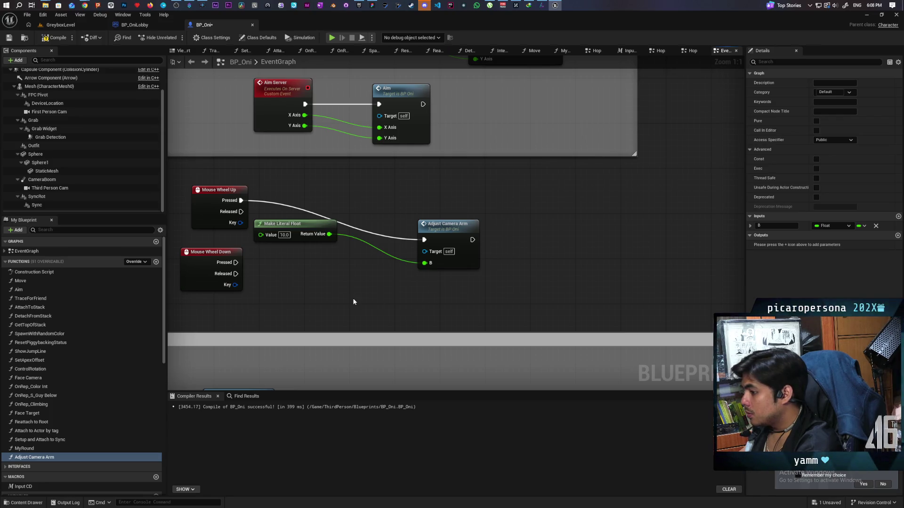
click(301, 239)
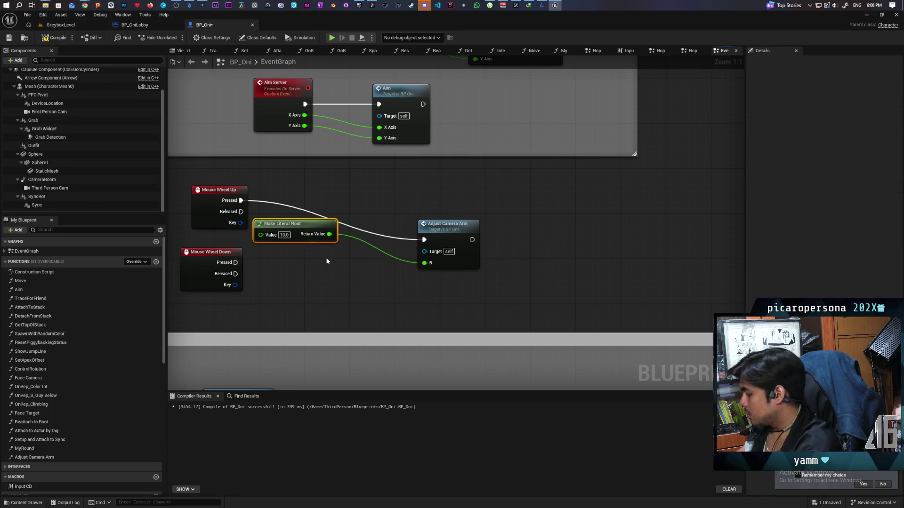
Step: Delete Make Literal Float and duplicate the Adjust Camera Arm call, wiring the copy to Mouse Wheel Down
key(Delete)
mouse_move(437, 239)
mouse_down()
mouse_move(408, 199)
mouse_move(323, 192)
mouse_up()
key(ctrl+c)
key(ctrl+v)
drag(324, 269, 303, 252)
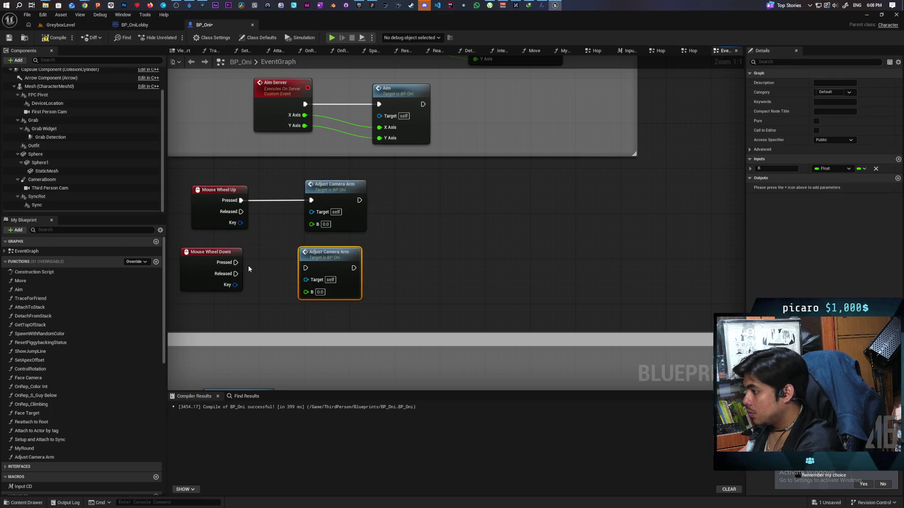
drag(236, 262, 322, 262)
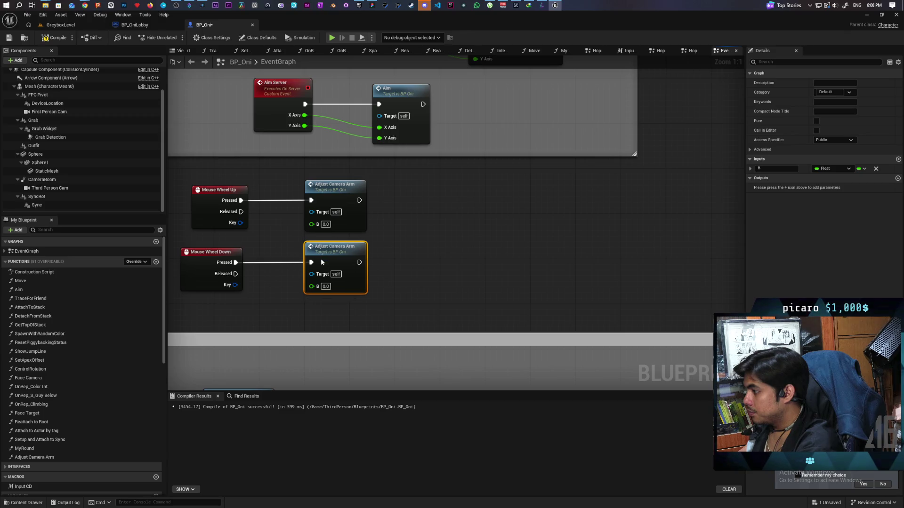
Step: Set the upper call's B to 10.0 and the lower call's B to -10.0, then compile and save BP_Oni
click(325, 224)
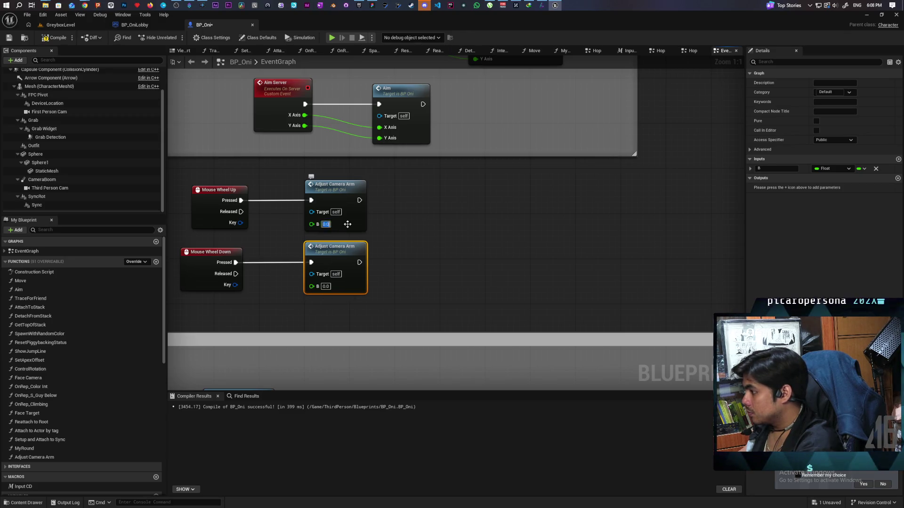
text(10)
click(405, 246)
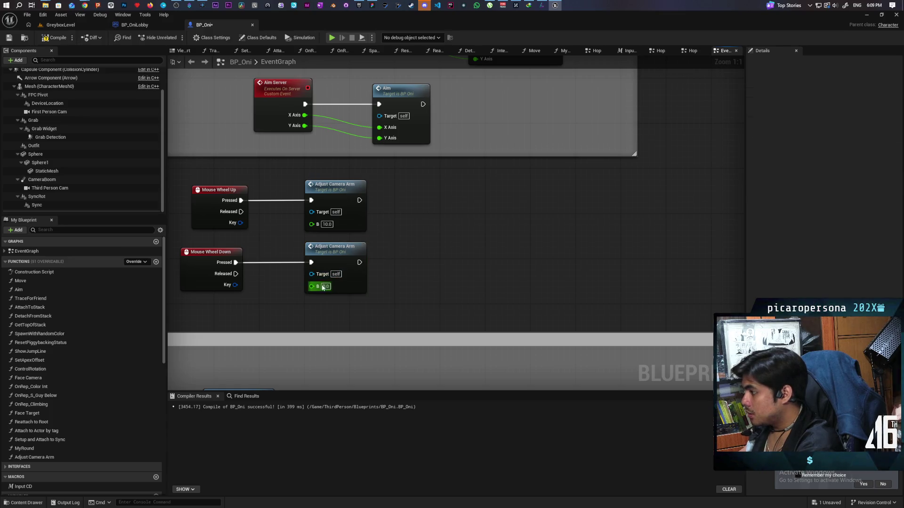
click(324, 286)
text(-10)
key(Return)
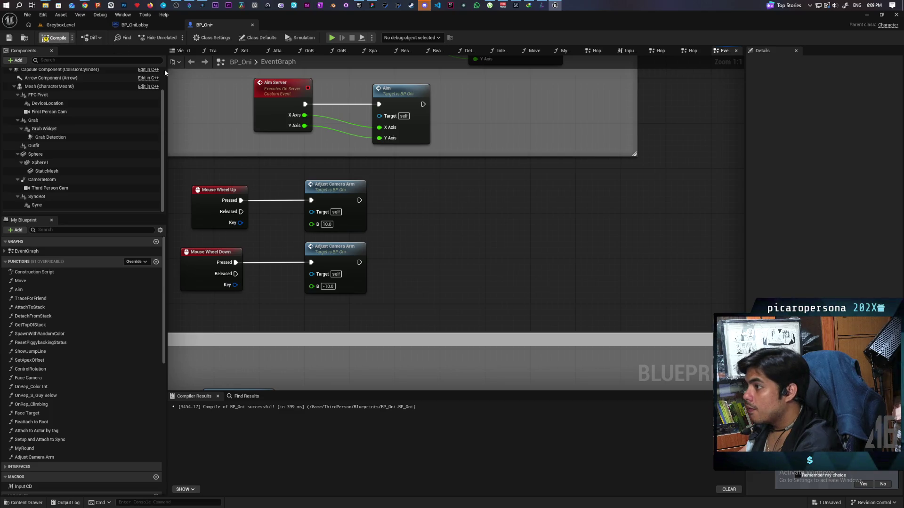
key(ctrl+s)
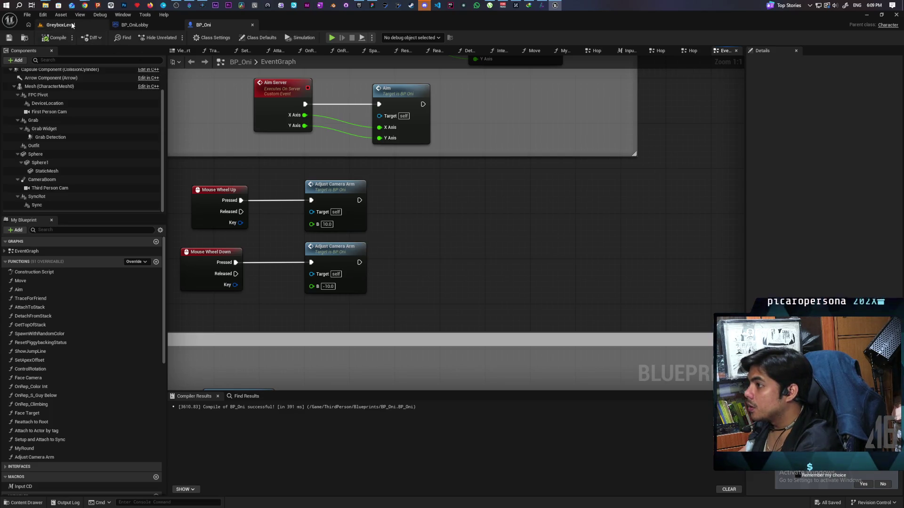
click(72, 25)
Step: Play-test the level, then change the Adjust Camera Arm B values to 20.0 and -20.0
click(179, 39)
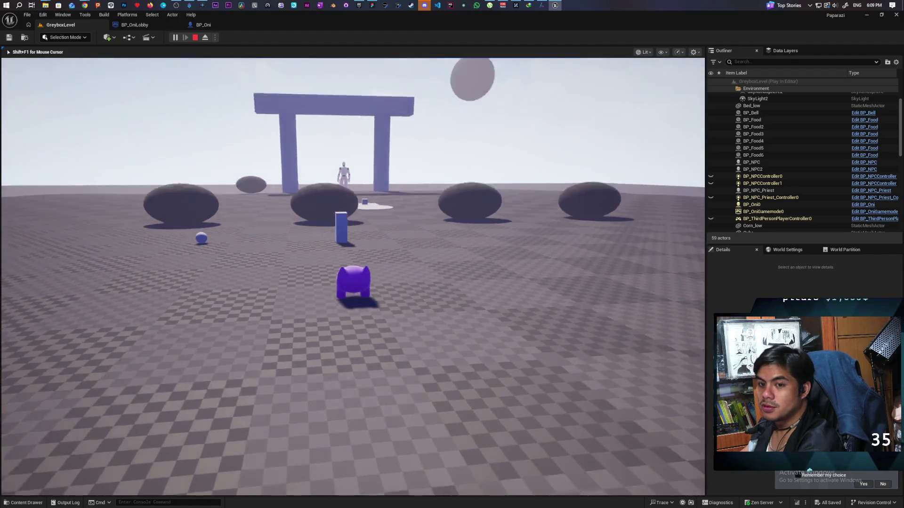
key(Escape)
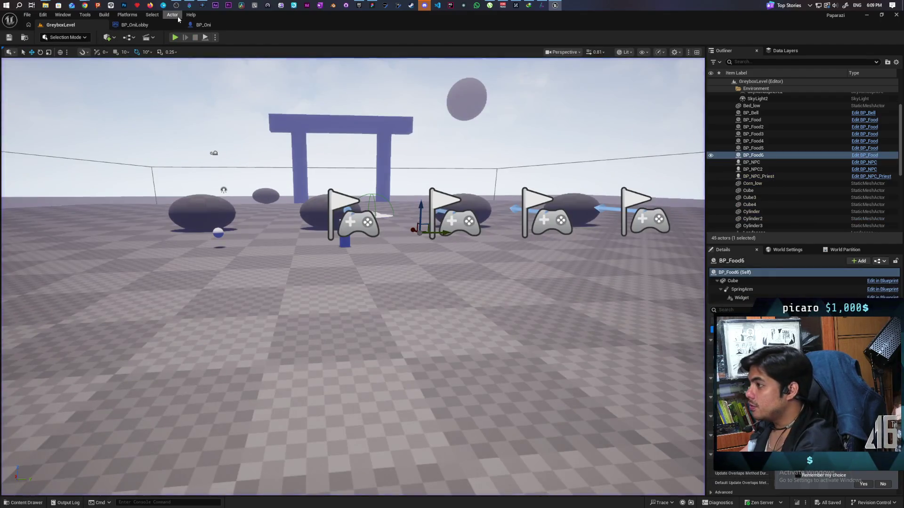
click(202, 24)
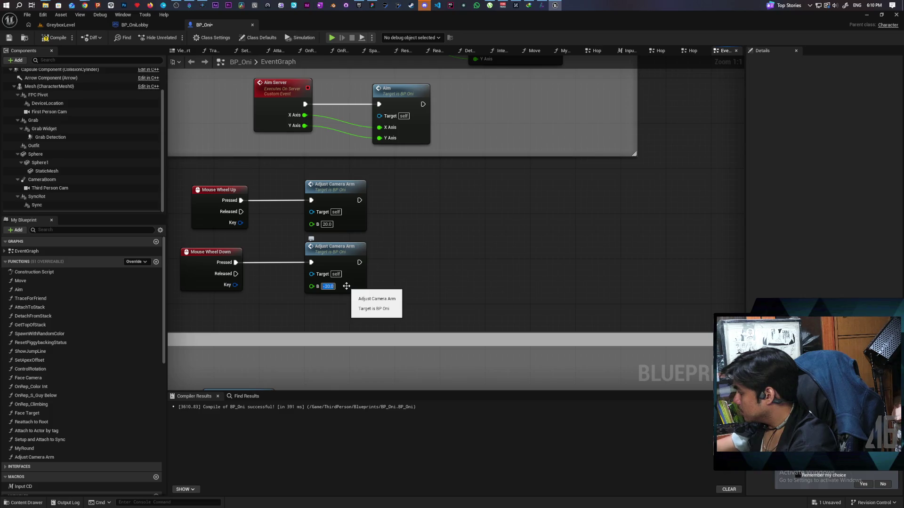
click(429, 258)
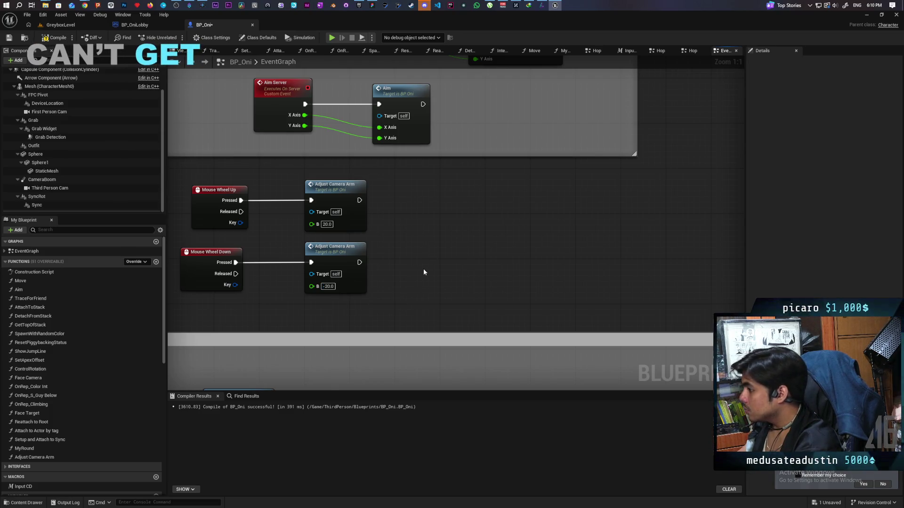
Step: Play-test the mouse-wheel camera zoom in GreyboxLevel, then stop the session
click(61, 24)
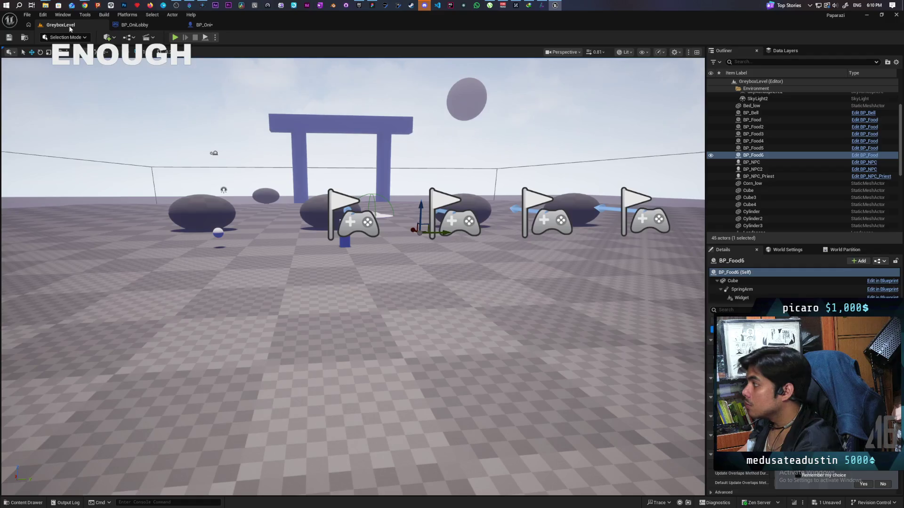
click(175, 38)
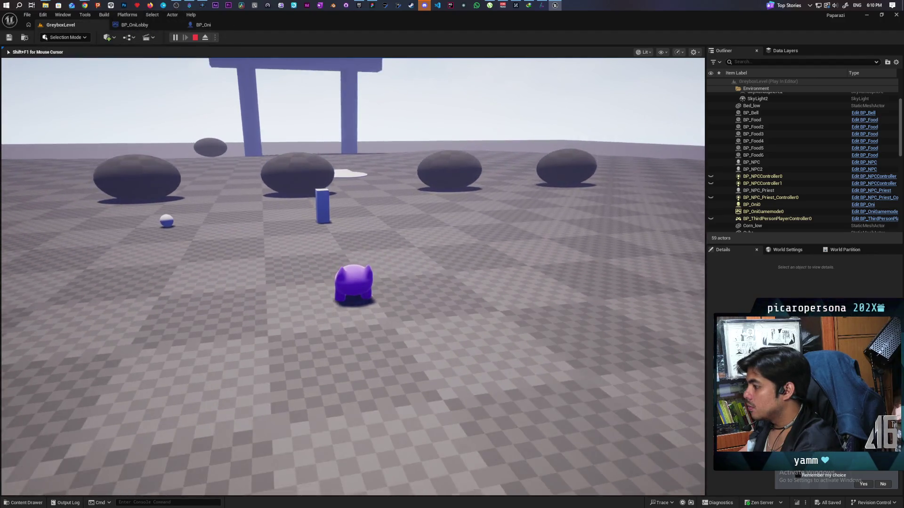
key(w)
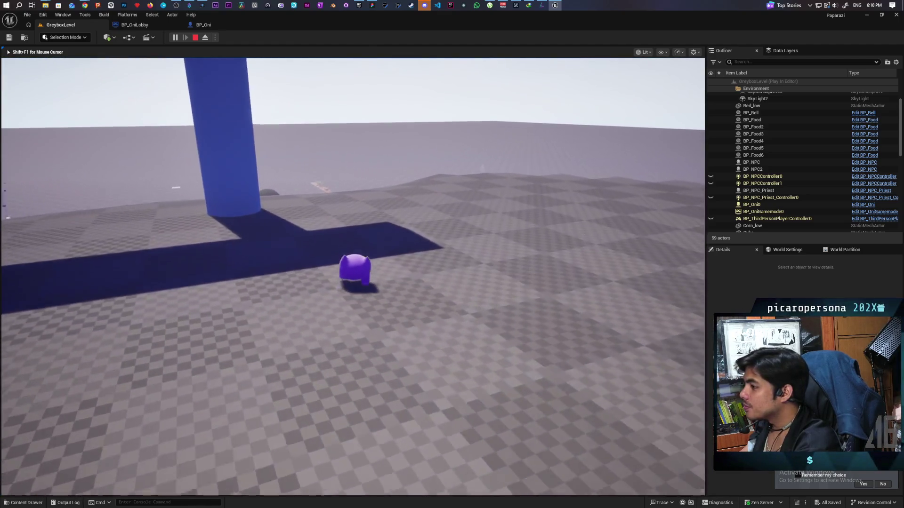
key(Escape)
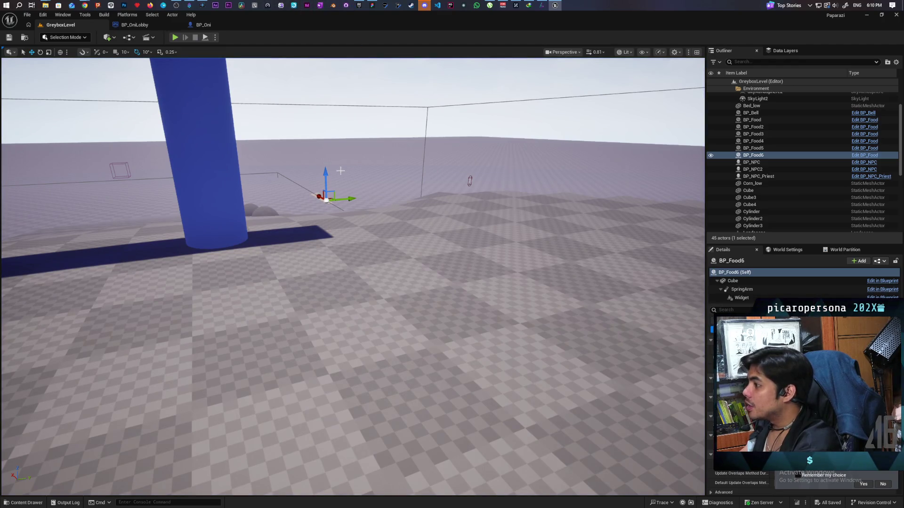
key(alt+Tab)
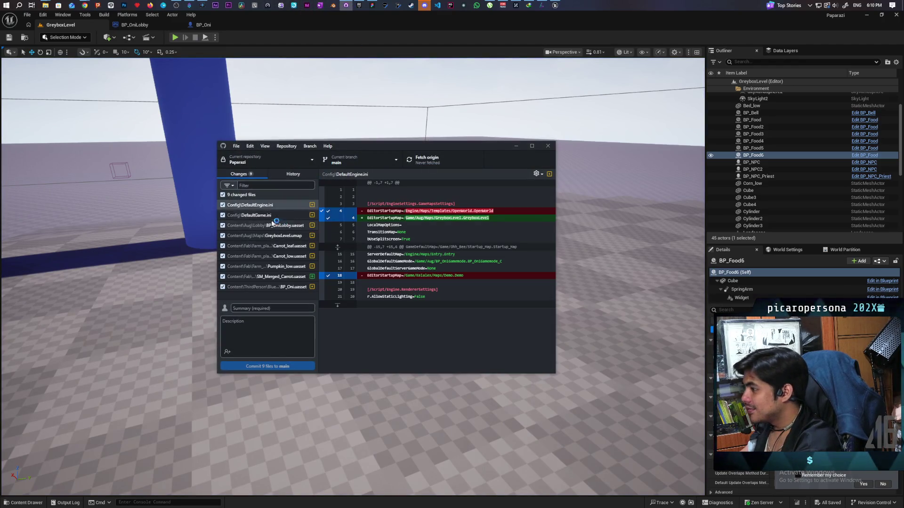
Step: Commit the 9 changed files to main with the summary 'added pumpkin and camera zoom'
click(272, 307)
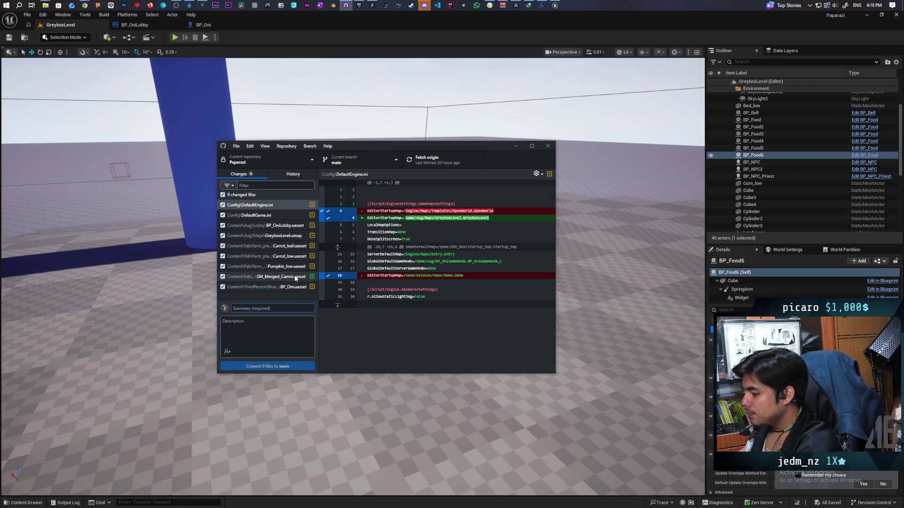
text(added pum)
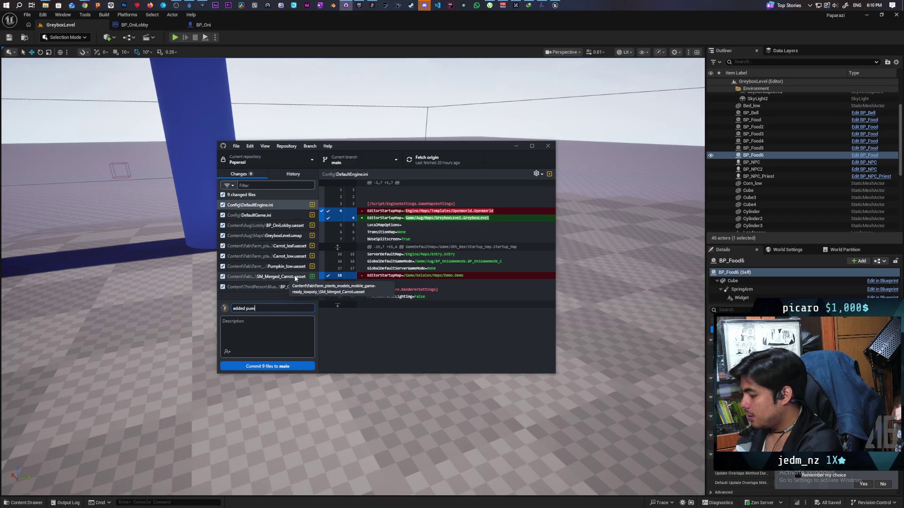
text(pkin and)
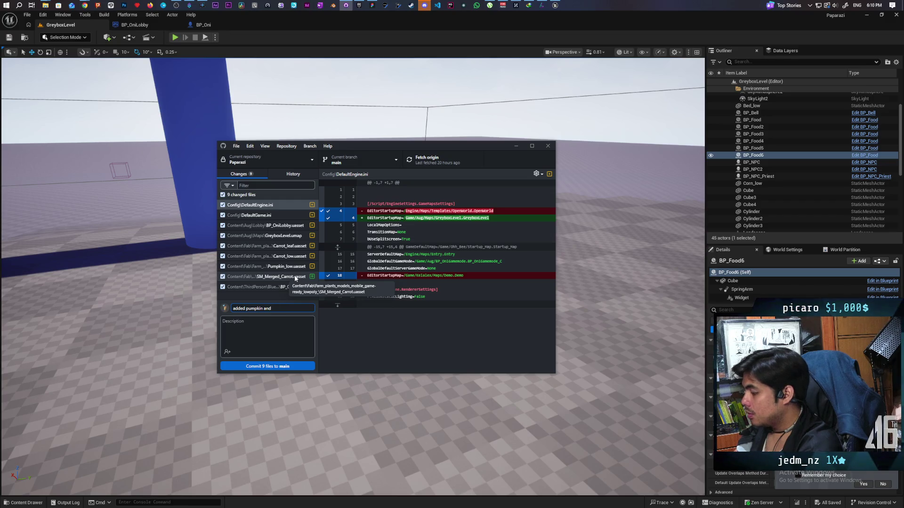
text( camera )
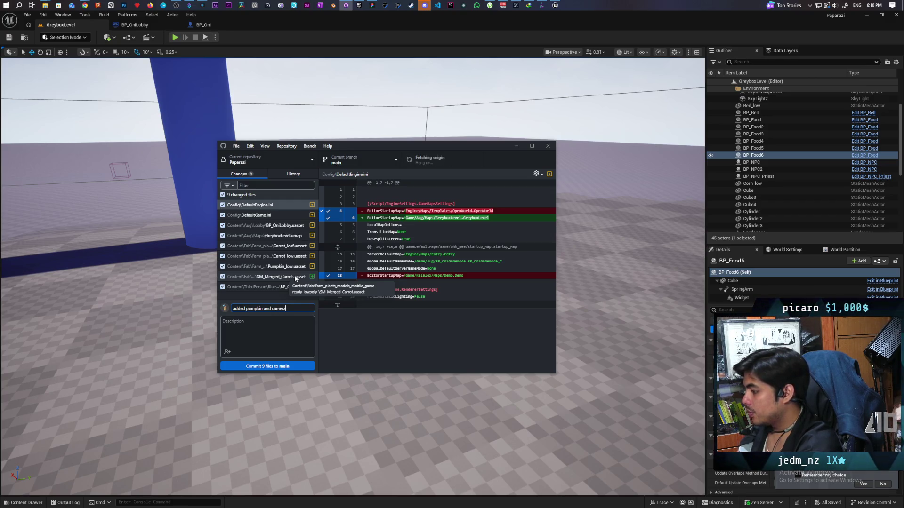
text(zoom)
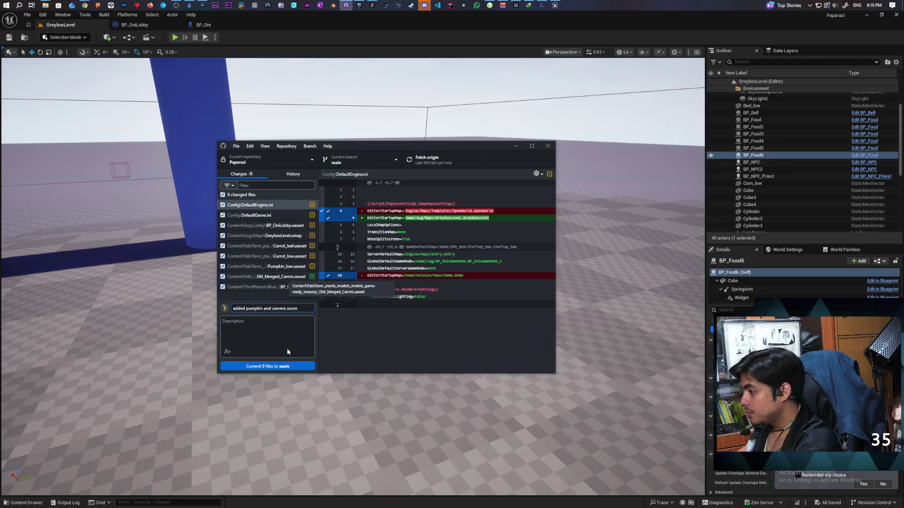
click(287, 367)
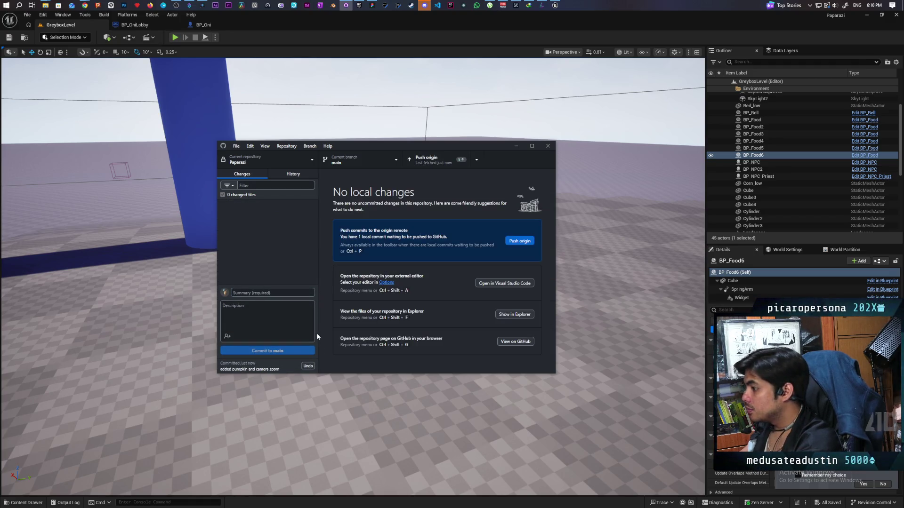
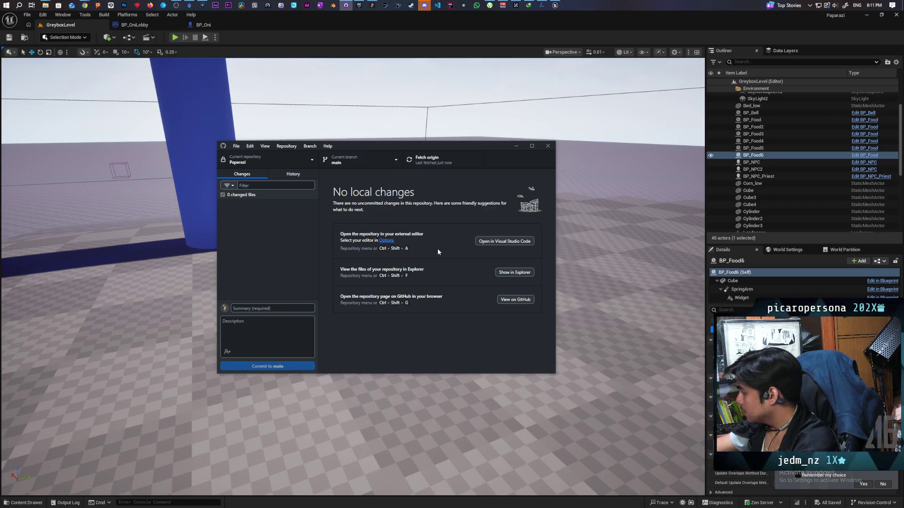
Step: Bring the Unreal editor in front of GitHub Desktop and fly the camera across the greybox level
click(370, 21)
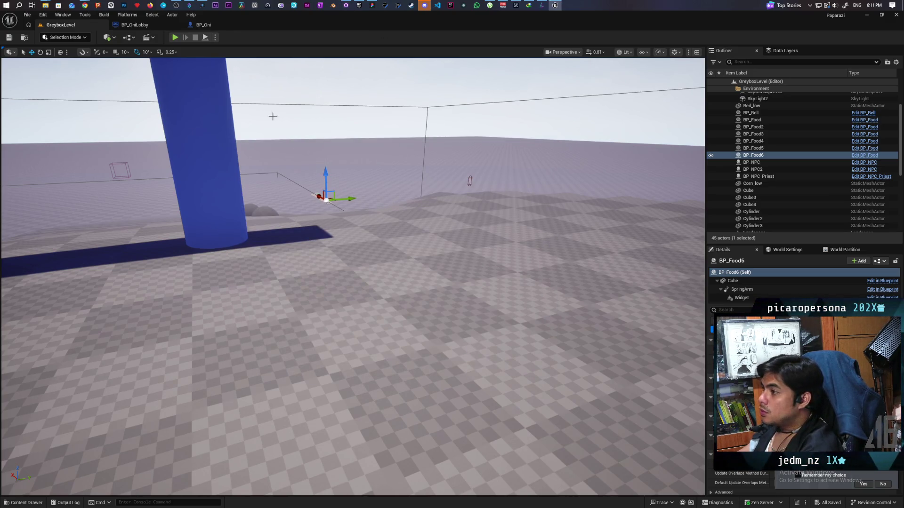
click(346, 5)
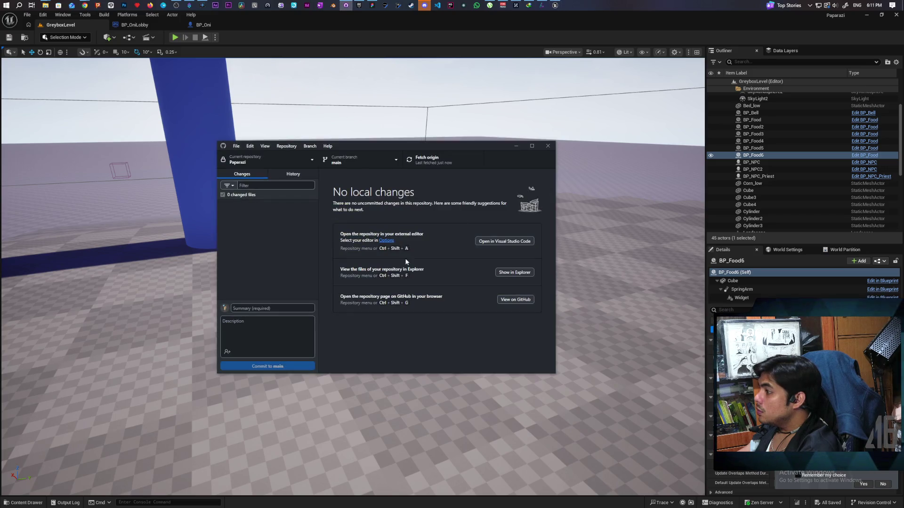
click(411, 24)
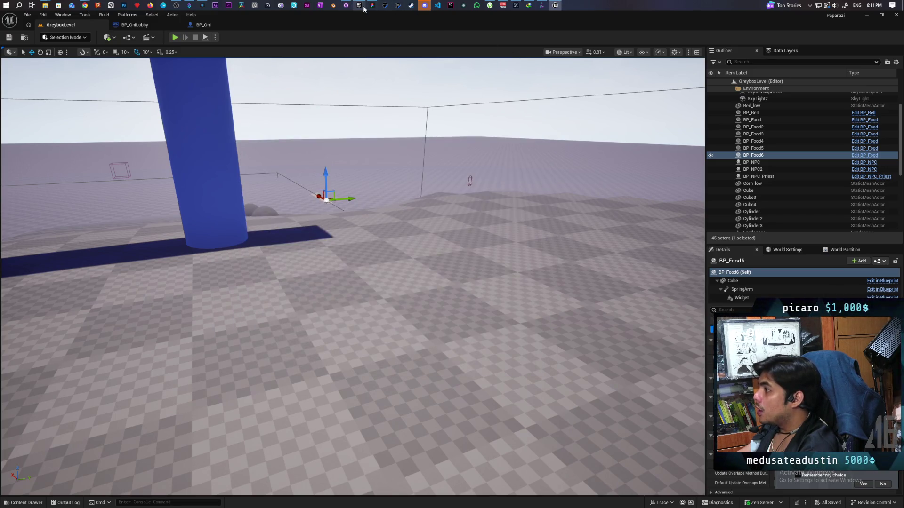
mouse_move(353, 282)
mouse_down()
mouse_move(282, 273)
mouse_move(310, 268)
mouse_move(249, 268)
mouse_move(287, 216)
mouse_move(307, 152)
mouse_move(301, 179)
mouse_move(273, 160)
mouse_move(255, 165)
mouse_move(254, 137)
mouse_move(255, 151)
mouse_move(212, 141)
mouse_move(221, 160)
mouse_move(179, 160)
mouse_up()
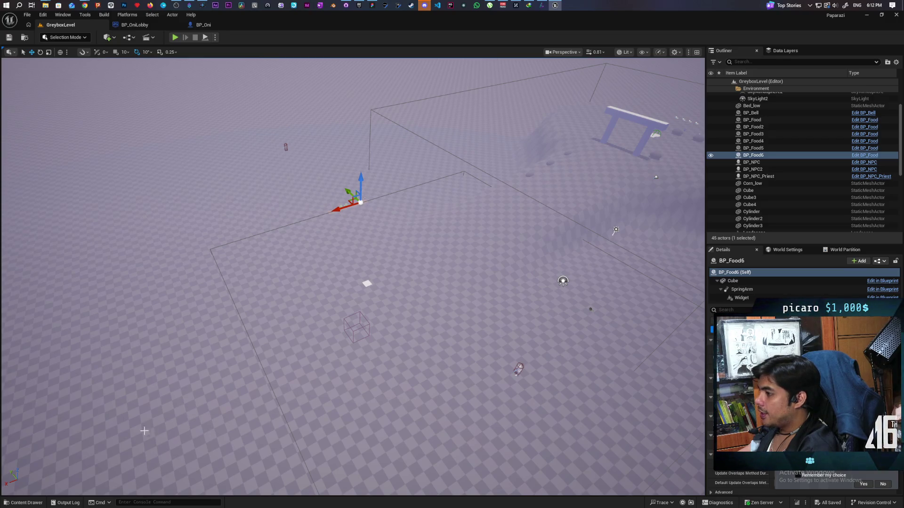
drag(406, 301, 382, 302)
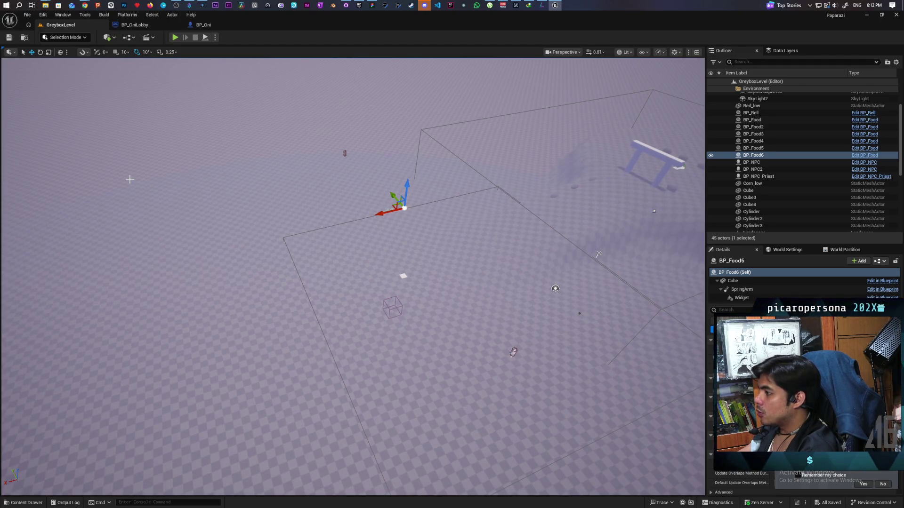
click(104, 37)
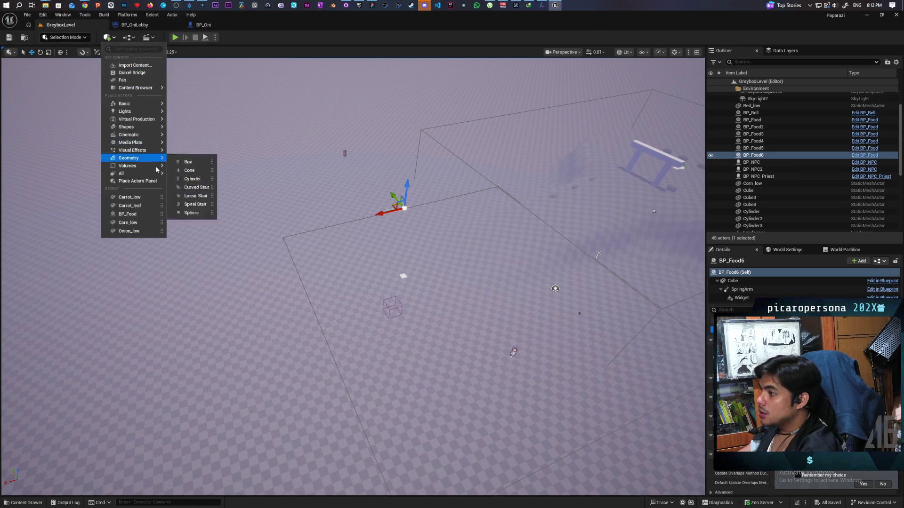
Step: Drop a Cube from a 'cube' Quick Add search into the level and lift it slightly off the floor
mouse_move(149, 177)
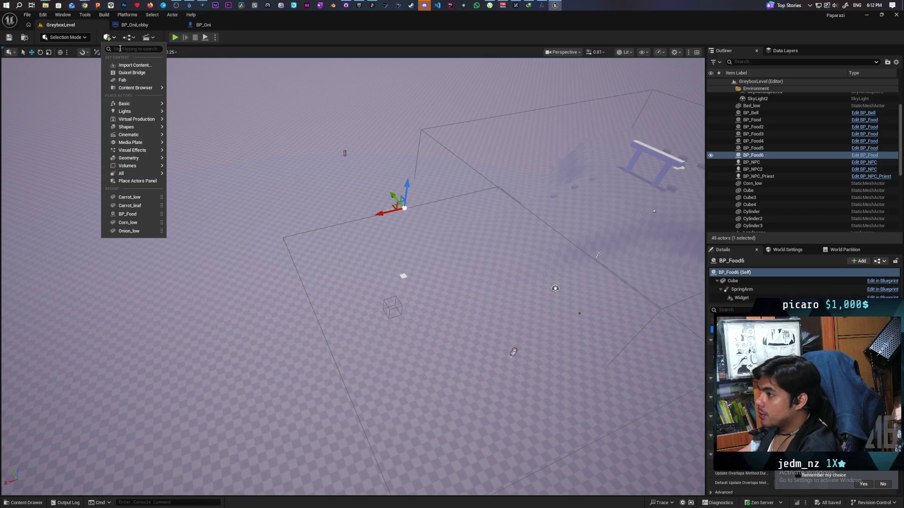
text(cube)
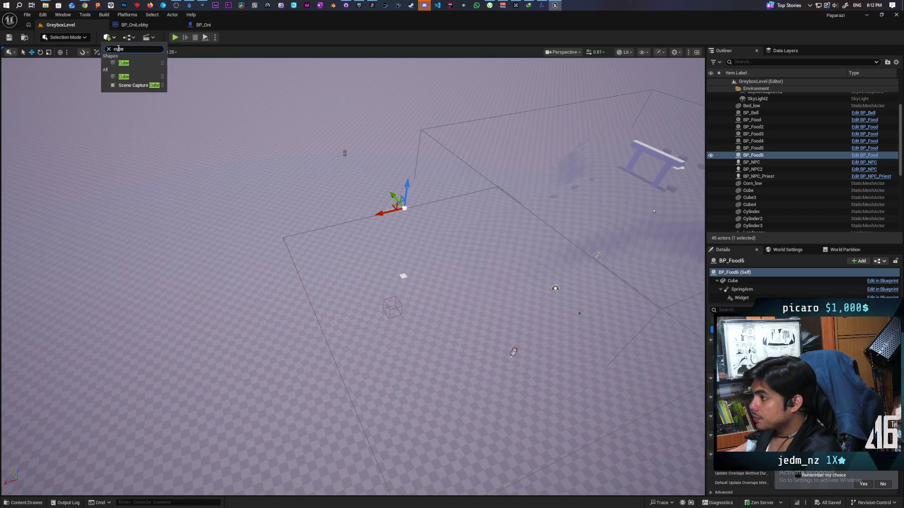
mouse_move(129, 63)
mouse_down()
mouse_move(400, 355)
mouse_move(404, 386)
mouse_move(393, 384)
mouse_move(478, 477)
mouse_up()
mouse_move(456, 429)
mouse_down()
mouse_move(340, 383)
mouse_move(358, 400)
mouse_move(410, 365)
mouse_move(433, 419)
mouse_move(438, 461)
mouse_move(424, 466)
mouse_move(409, 405)
mouse_up()
mouse_move(544, 446)
mouse_down()
mouse_move(536, 442)
mouse_move(545, 447)
mouse_up()
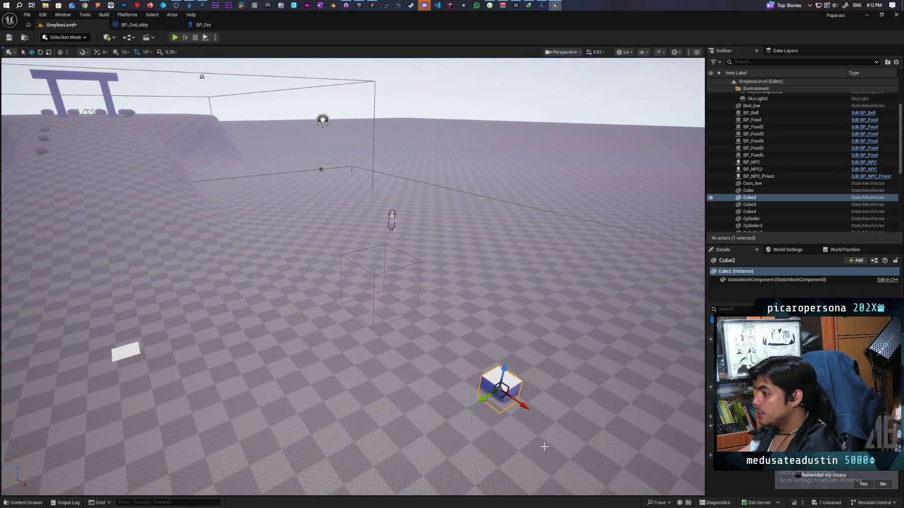
drag(505, 370, 487, 341)
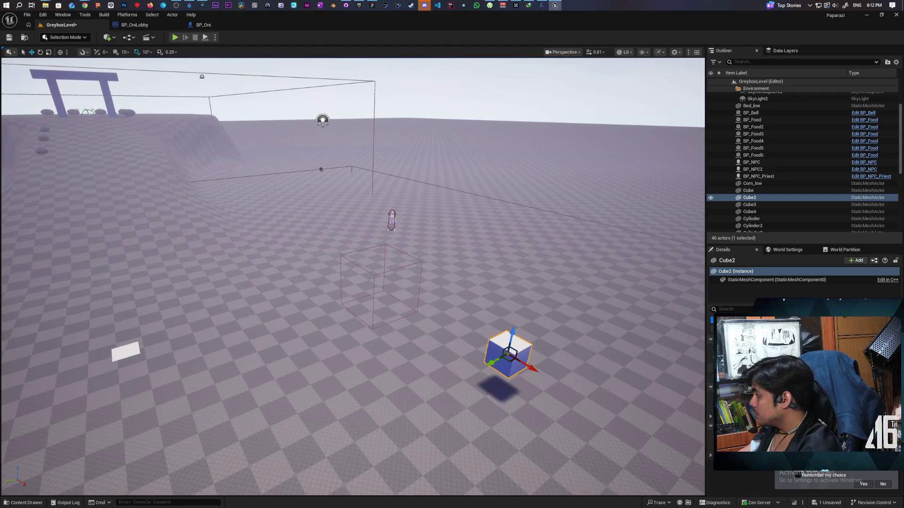
Step: Resize Cube2 with keyboard scaling, nudge it sideways, and snap it onto the floor with End
key(Return)
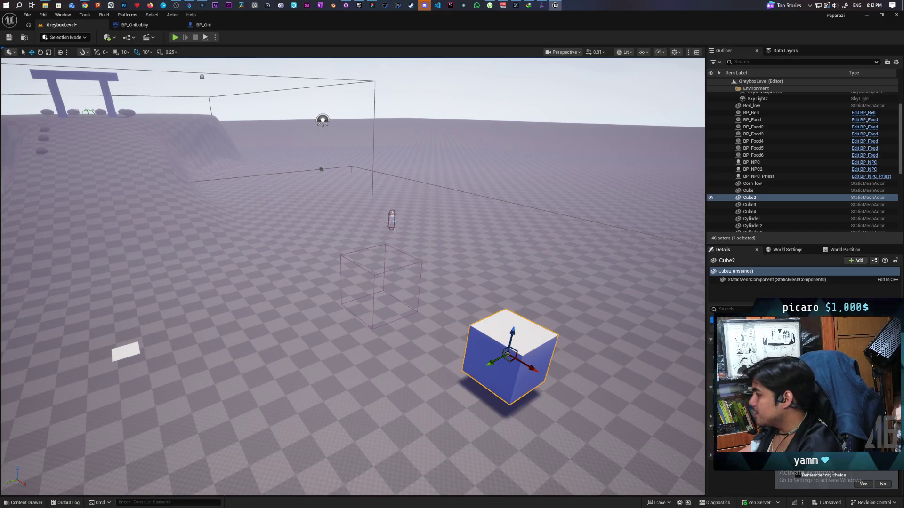
key(ctrl+z)
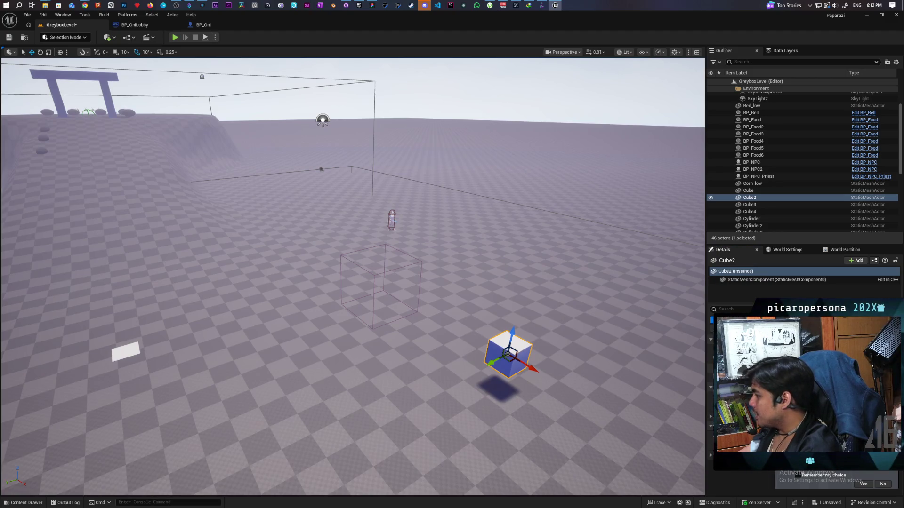
key(ctrl+y)
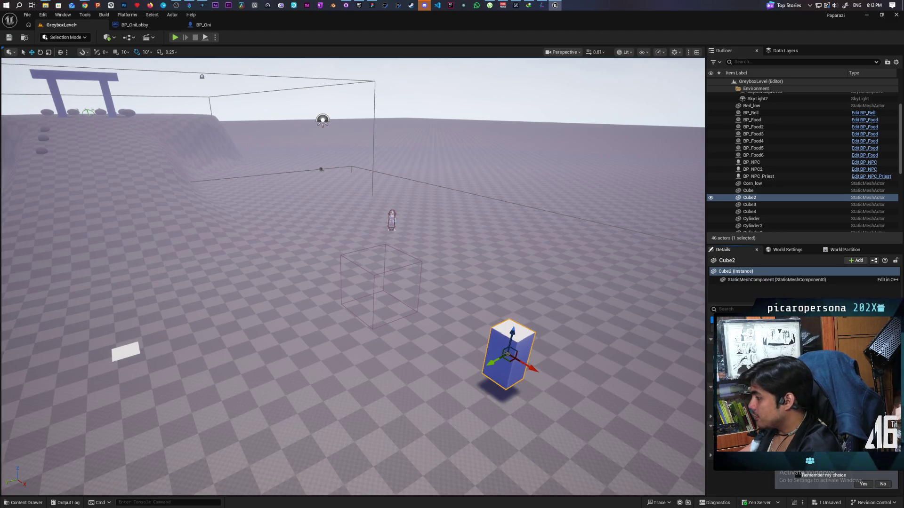
scroll(519, 316, down, 5)
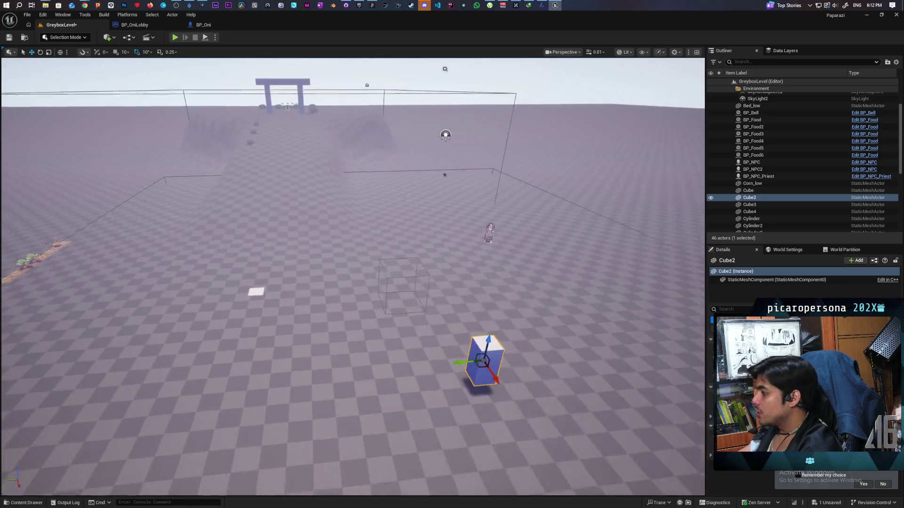
mouse_move(347, 176)
mouse_down()
mouse_move(315, 193)
mouse_move(306, 222)
mouse_up()
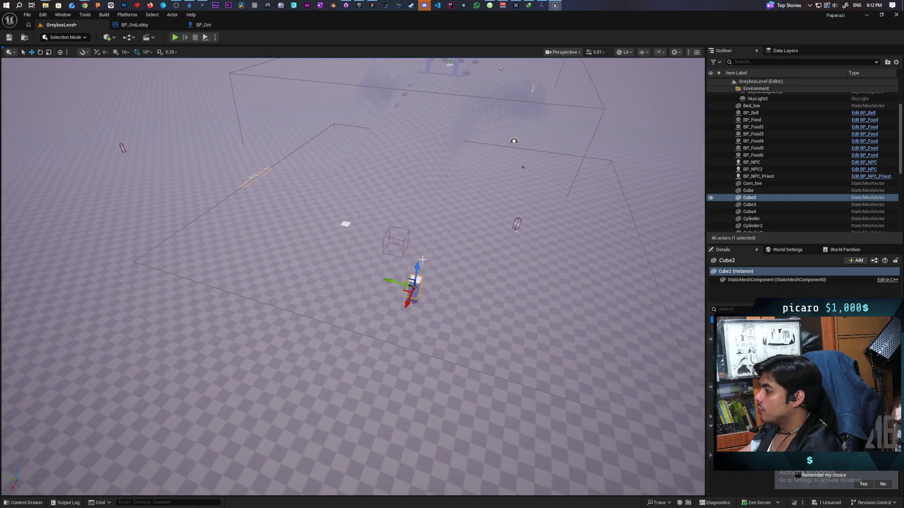
drag(407, 281, 410, 281)
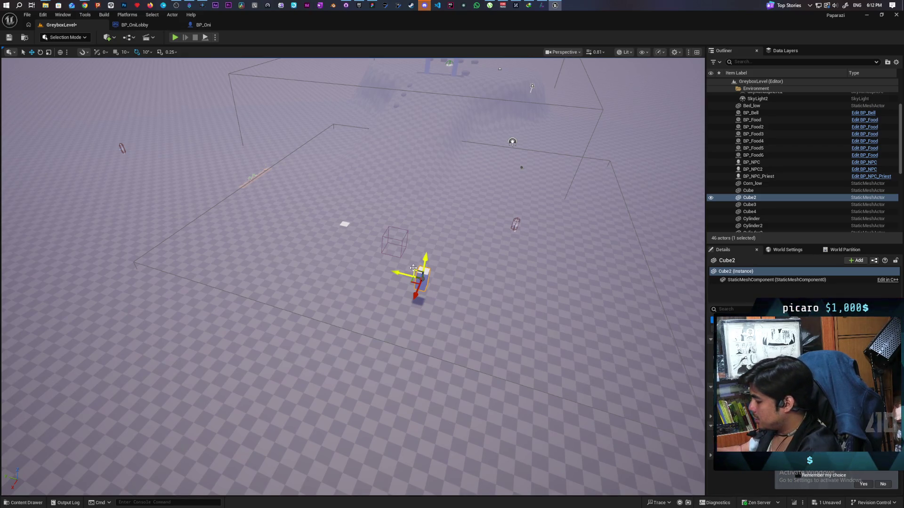
key(End)
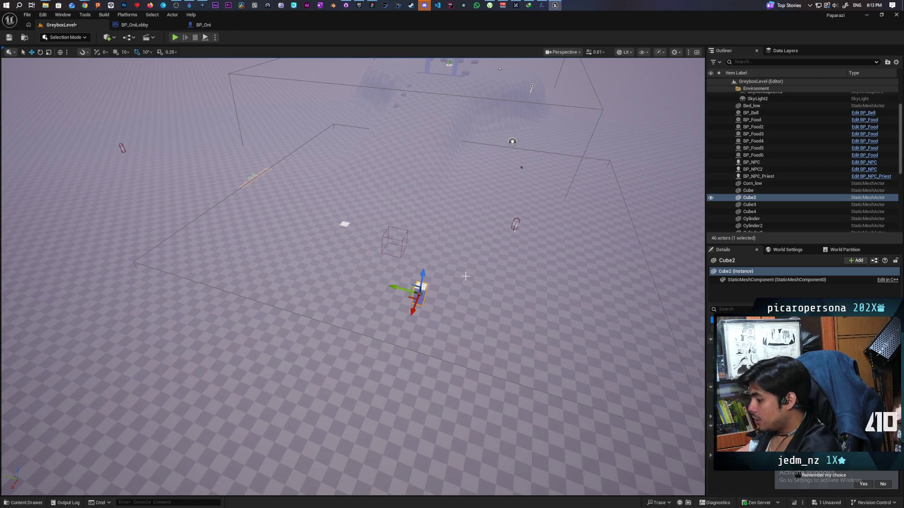
Step: Stretch Cube2 along one axis with the Scale tool into a long, low bar
key(e)
key(w)
key(e)
key(r)
drag(413, 310, 395, 368)
mouse_move(429, 260)
mouse_down()
mouse_move(407, 333)
mouse_move(383, 352)
mouse_move(395, 346)
mouse_up()
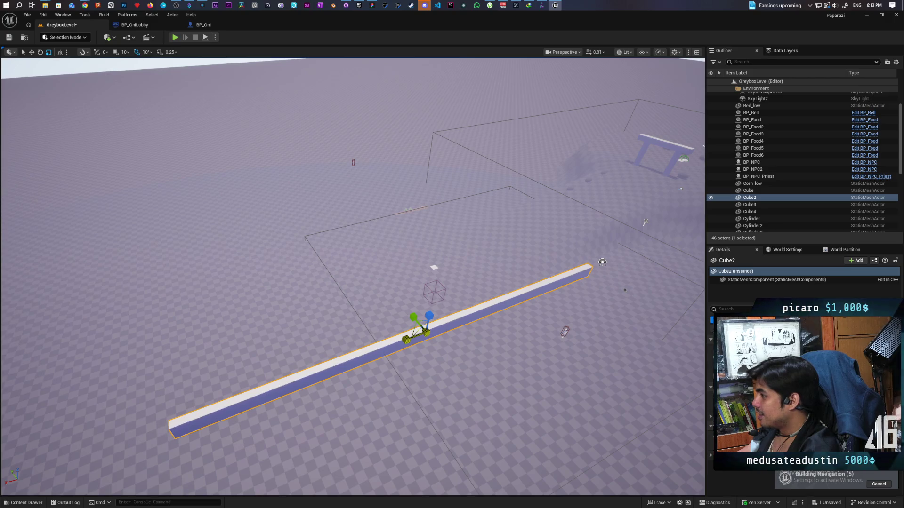
Step: Duplicate the bar as Cube5, rotate it 90°, and slide it until its end meets Cube2
key(w)
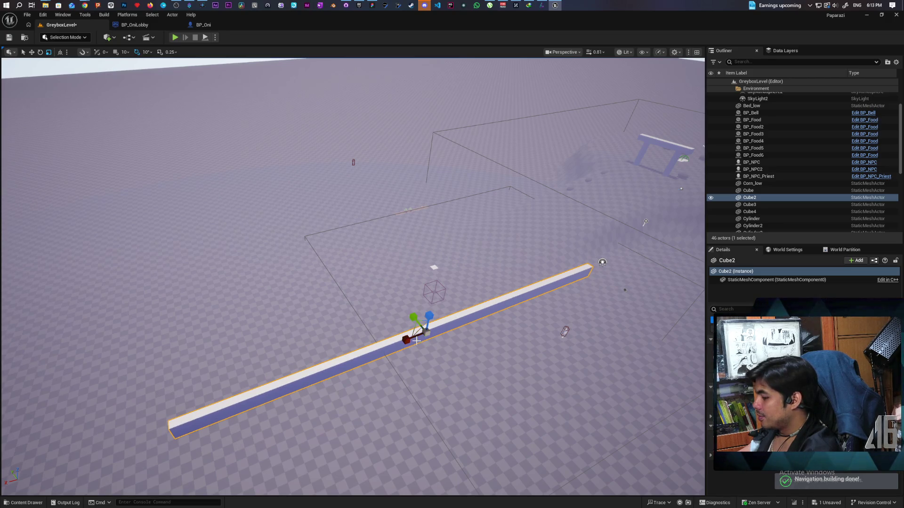
drag(425, 332, 440, 336)
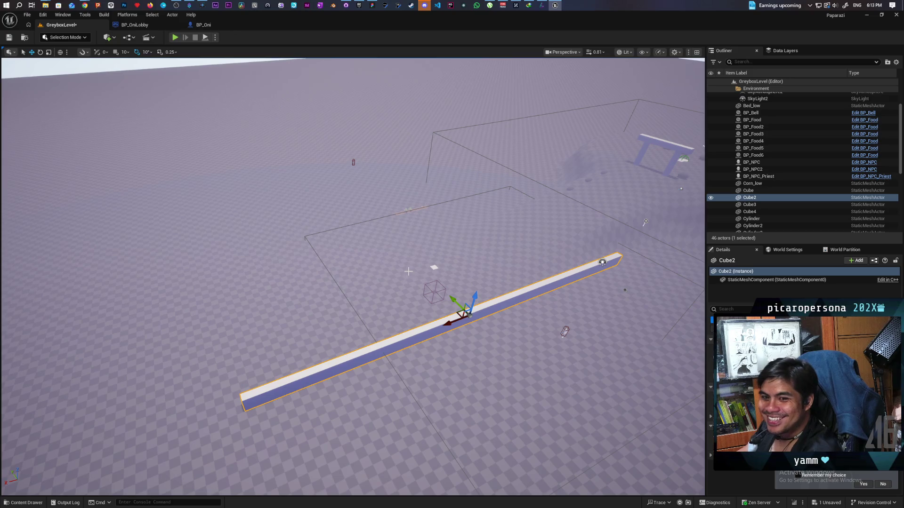
drag(411, 229, 434, 320)
mouse_move(398, 228)
mouse_down()
mouse_move(438, 248)
mouse_move(296, 221)
mouse_move(323, 243)
mouse_up()
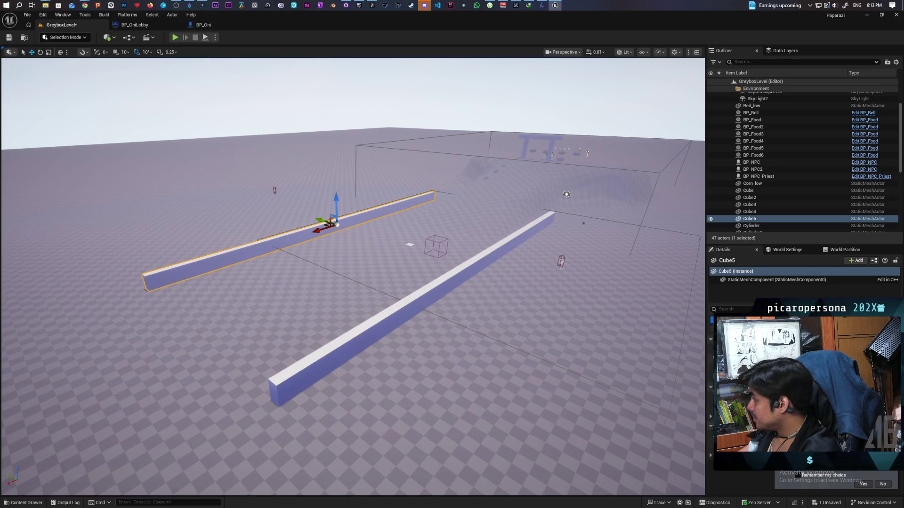
mouse_move(337, 225)
mouse_down()
mouse_move(355, 238)
mouse_move(250, 284)
mouse_move(131, 388)
mouse_move(141, 387)
mouse_up()
drag(135, 267, 127, 266)
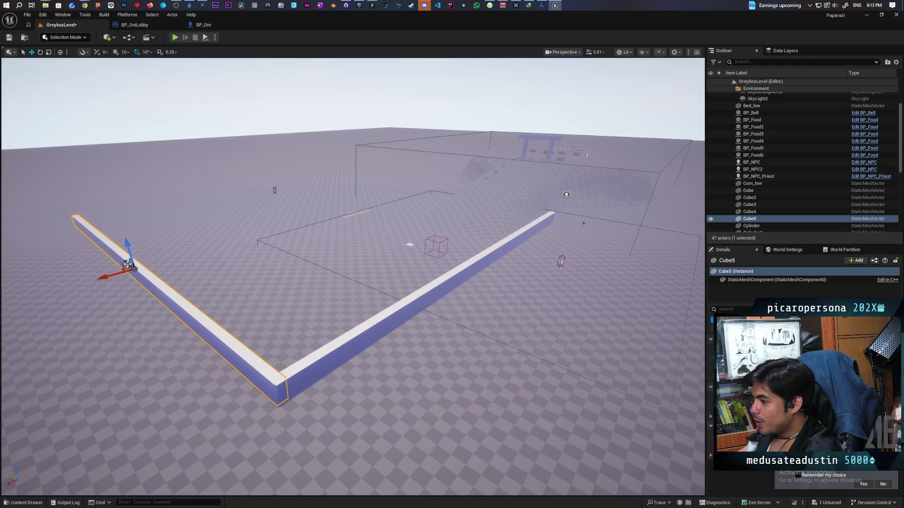
drag(121, 273, 121, 274)
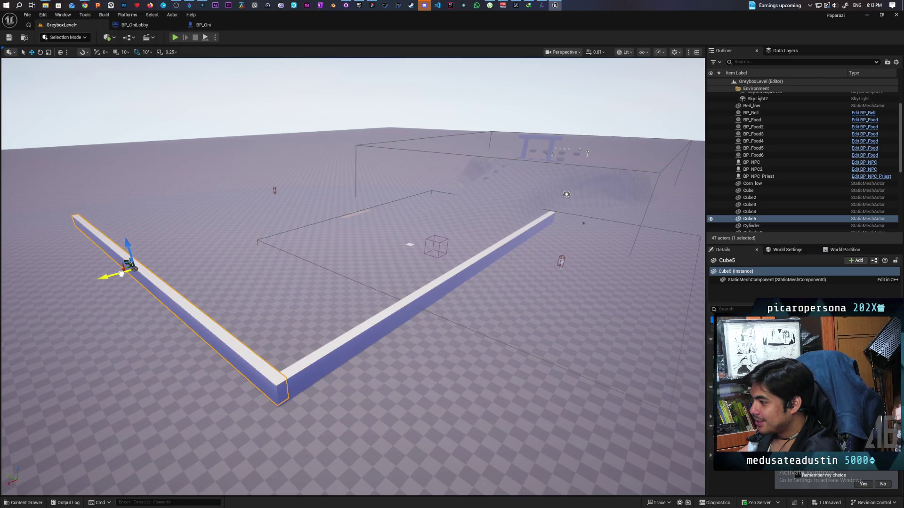
Step: Compare recent corner edits with undo/redo, then nudge Cube5 slightly along Y at the corner
key(w)
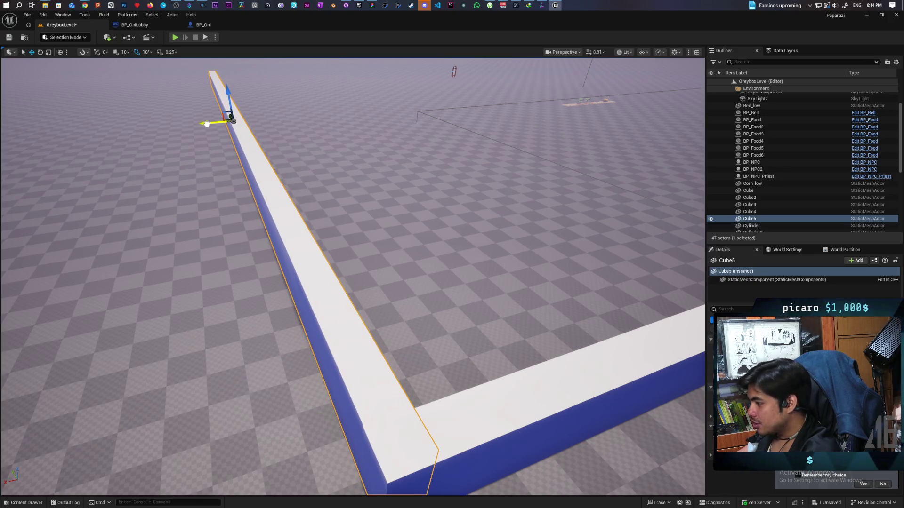
mouse_move(308, 339)
mouse_down()
mouse_move(428, 330)
mouse_move(366, 327)
mouse_up()
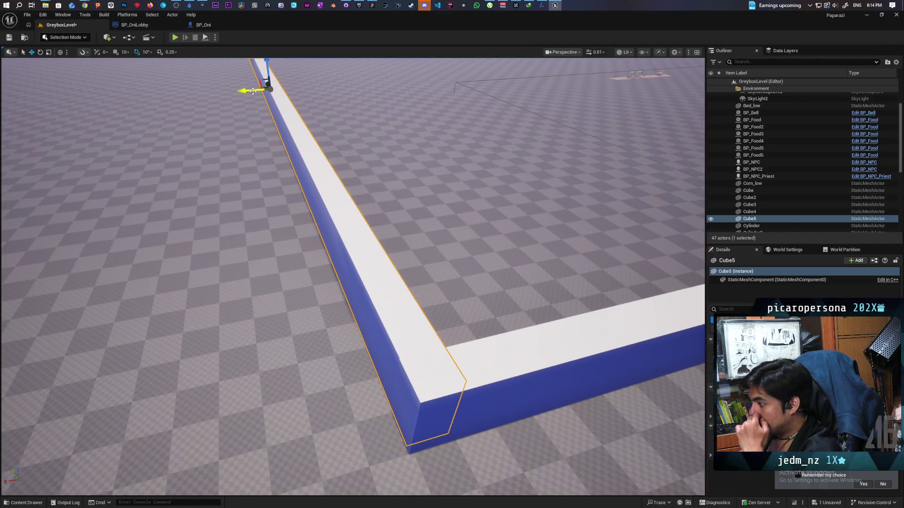
key(ctrl+z)
key(ctrl+z)
key(ctrl+y)
key(ctrl+y)
key(ctrl+z)
key(ctrl+y)
key(ctrl+z)
key(ctrl+y)
key(ctrl+z)
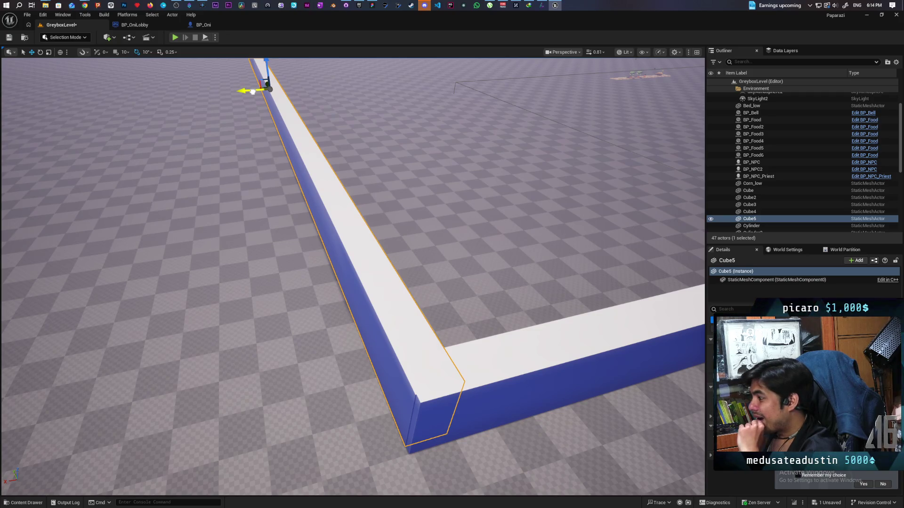
drag(253, 91, 253, 92)
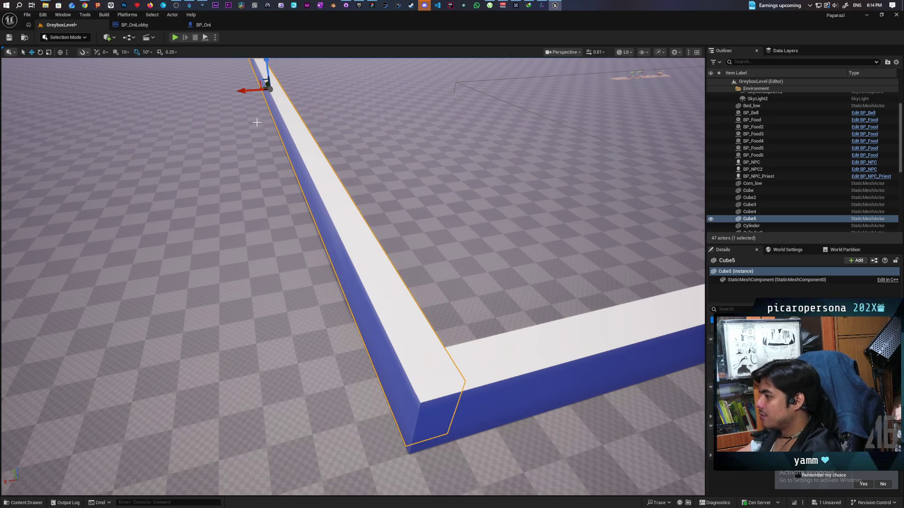
mouse_move(257, 123)
mouse_down()
mouse_move(257, 94)
mouse_move(231, 94)
mouse_up()
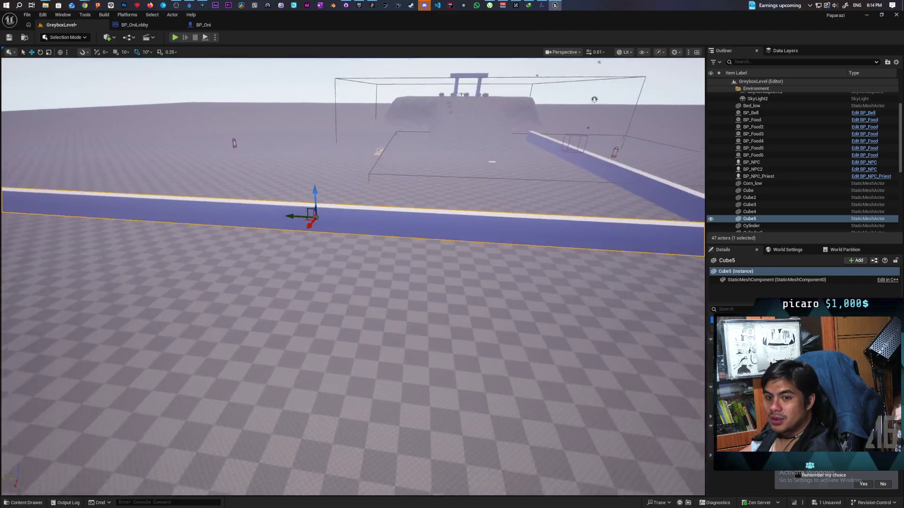
Step: Slide Cube5 left and lengthen it at both ends while keeping it joined to Cube2
key(f)
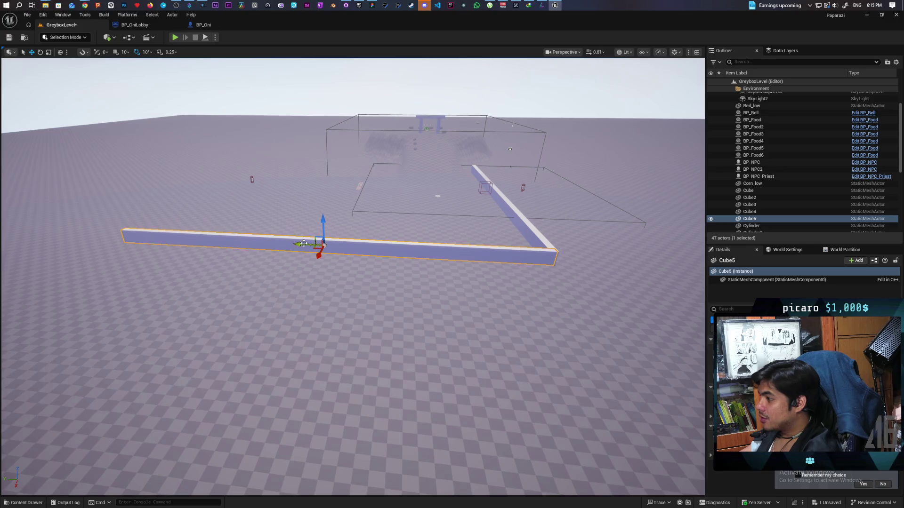
mouse_move(323, 244)
mouse_down()
mouse_move(217, 235)
mouse_move(248, 245)
mouse_up()
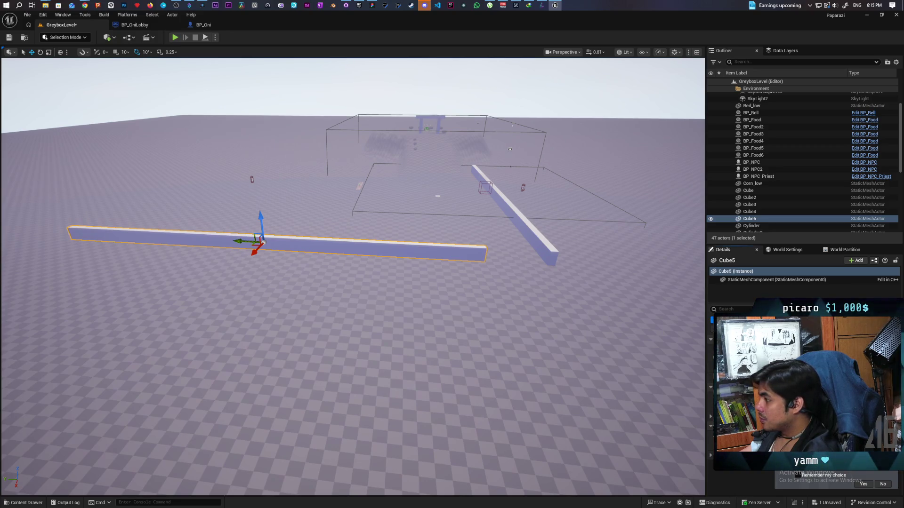
drag(263, 243, 264, 242)
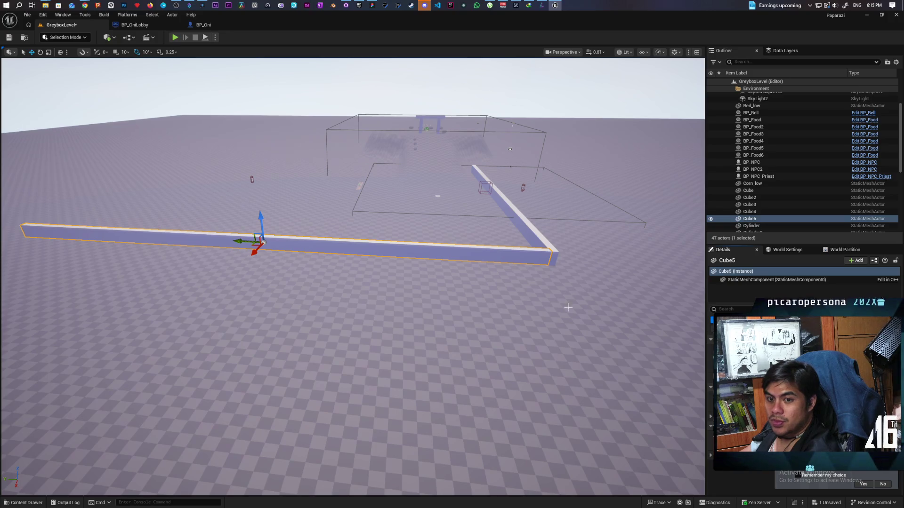
drag(397, 368, 397, 346)
Step: Show the green navigation mesh overlay across the greybox floor with P
key(f)
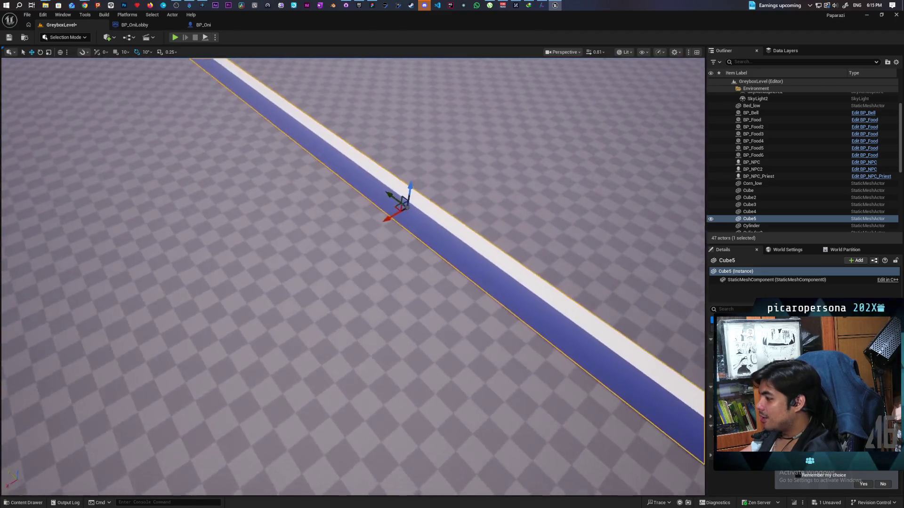
scroll(405, 206, down, 5)
click(438, 269)
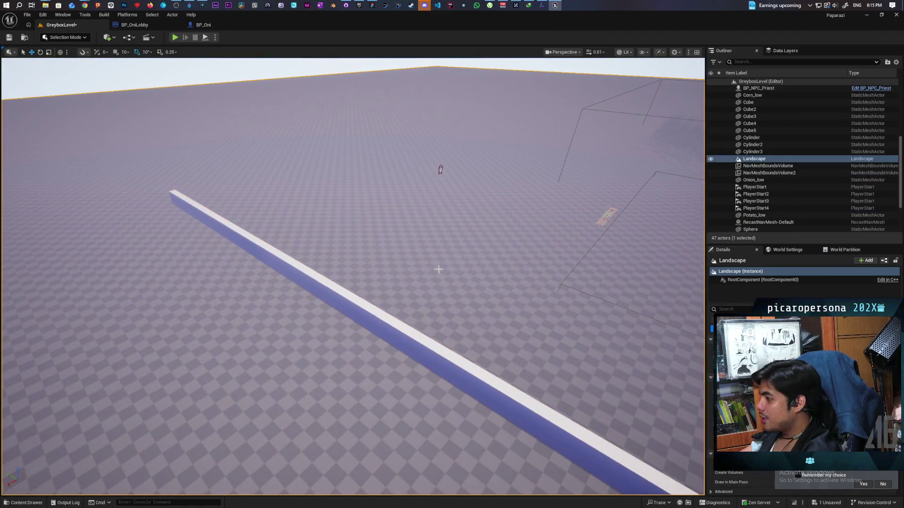
key(p)
mouse_move(439, 269)
mouse_down()
mouse_move(405, 257)
mouse_move(392, 226)
mouse_move(388, 247)
mouse_move(197, 185)
mouse_up()
Step: Alt-drag Cube5 along its Y arrow to create the duplicate wall Cube6 beside it
click(147, 168)
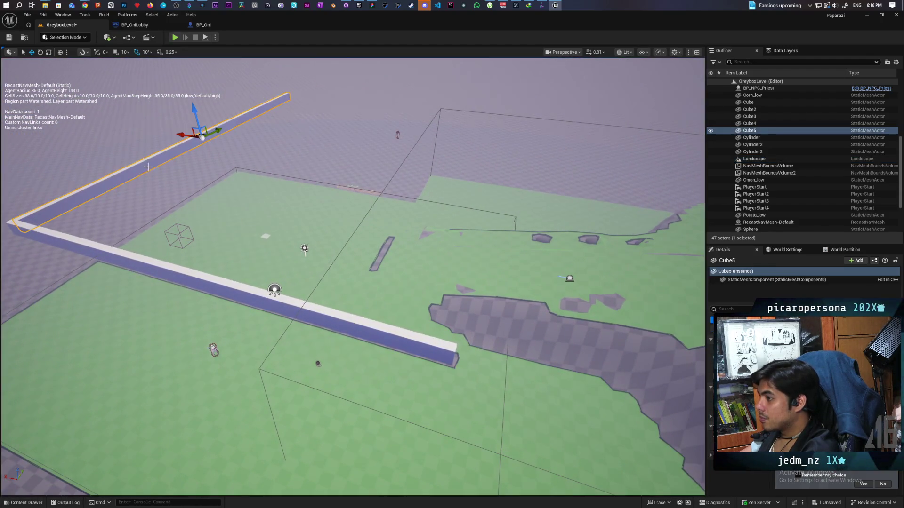
mouse_move(179, 135)
mouse_down()
mouse_move(473, 179)
mouse_move(442, 215)
mouse_up()
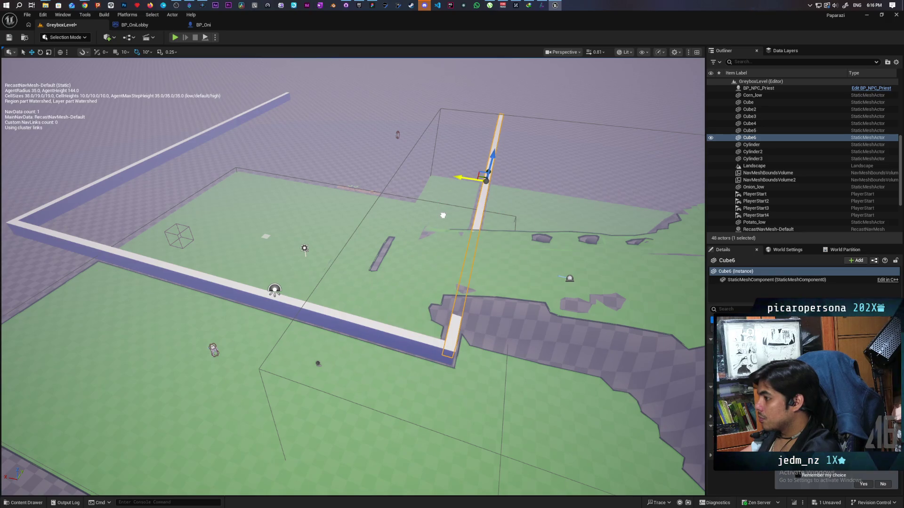
mouse_move(443, 216)
mouse_down()
mouse_move(517, 215)
mouse_move(517, 184)
mouse_move(518, 254)
mouse_move(600, 254)
mouse_move(600, 310)
mouse_move(525, 311)
mouse_move(494, 280)
mouse_move(487, 309)
mouse_move(464, 308)
mouse_up()
mouse_move(377, 215)
mouse_down()
mouse_move(433, 148)
mouse_move(405, 158)
mouse_up()
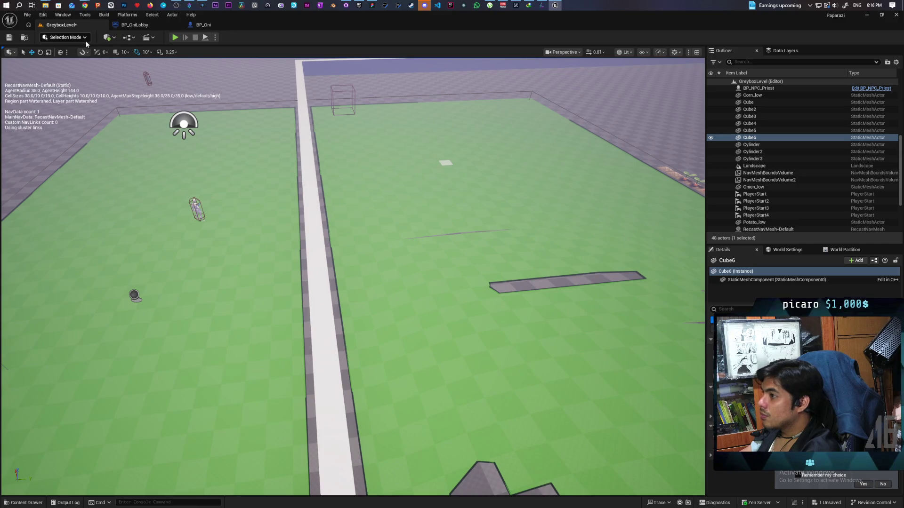
Step: Place a Nav Link Proxy from Quick Add, move its Right point onto the white strip, and save
click(112, 40)
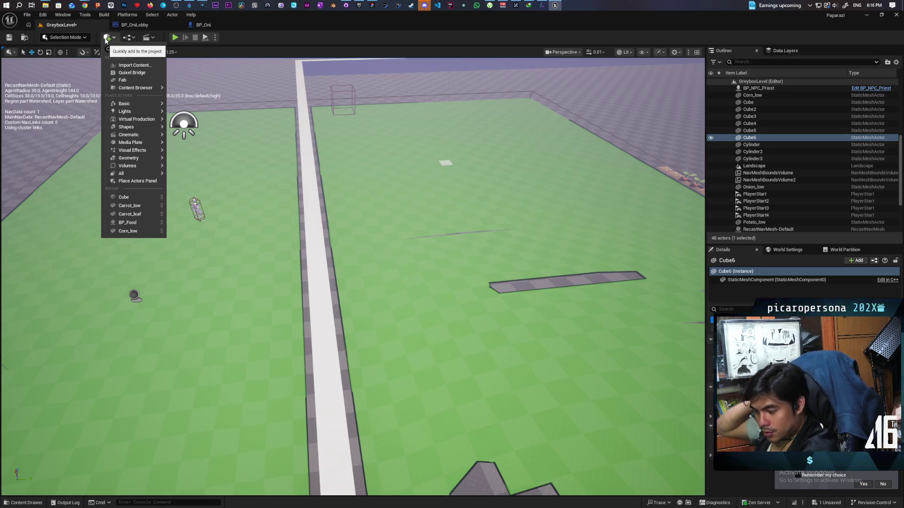
text(navli)
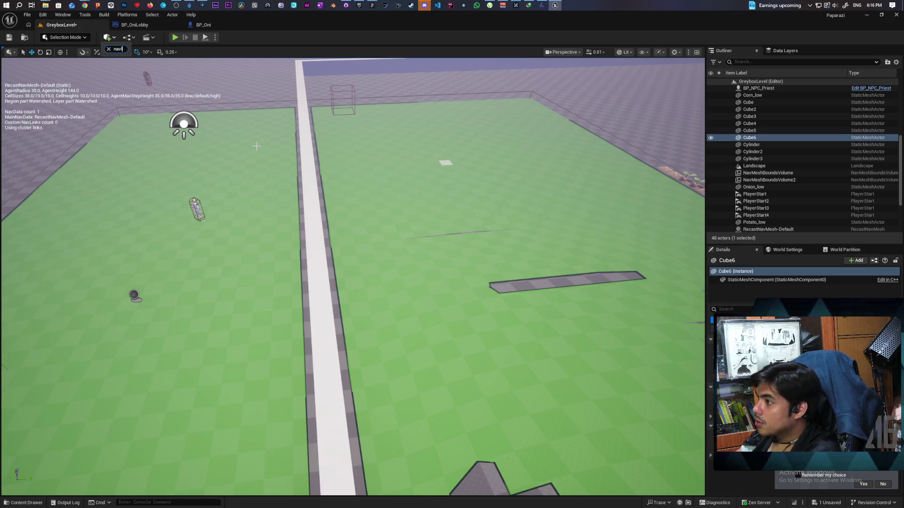
key(BackSpace)
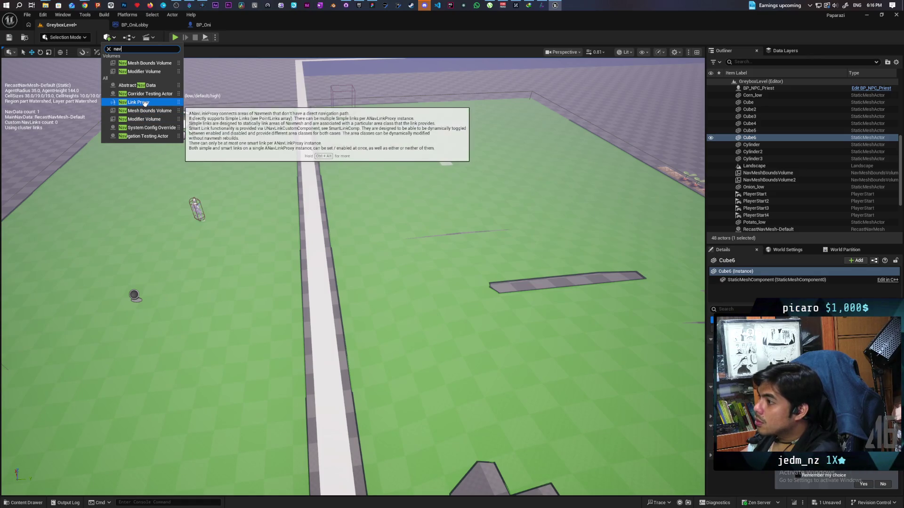
mouse_move(145, 104)
mouse_down()
mouse_move(262, 222)
mouse_move(295, 241)
mouse_up()
key(f)
key(f)
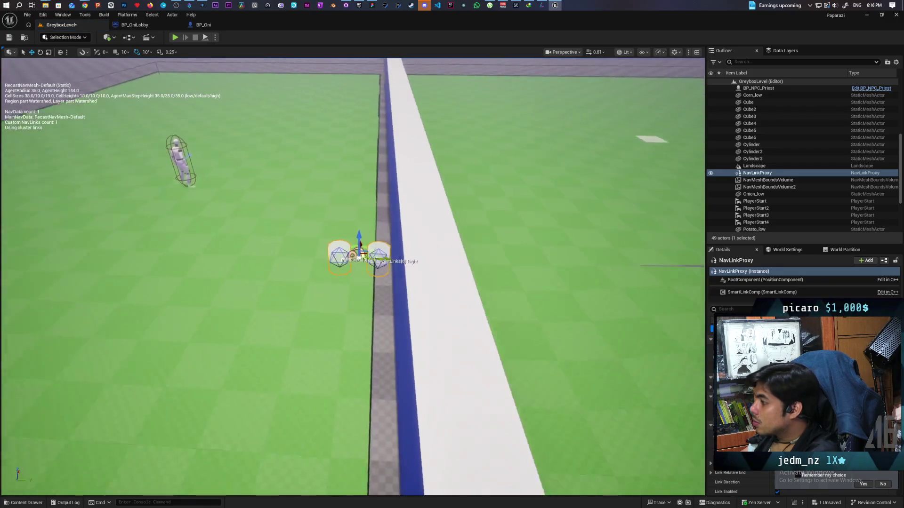
mouse_move(410, 256)
mouse_down()
mouse_move(591, 259)
mouse_move(476, 263)
mouse_move(491, 262)
mouse_move(269, 88)
mouse_up()
click(10, 38)
click(210, 140)
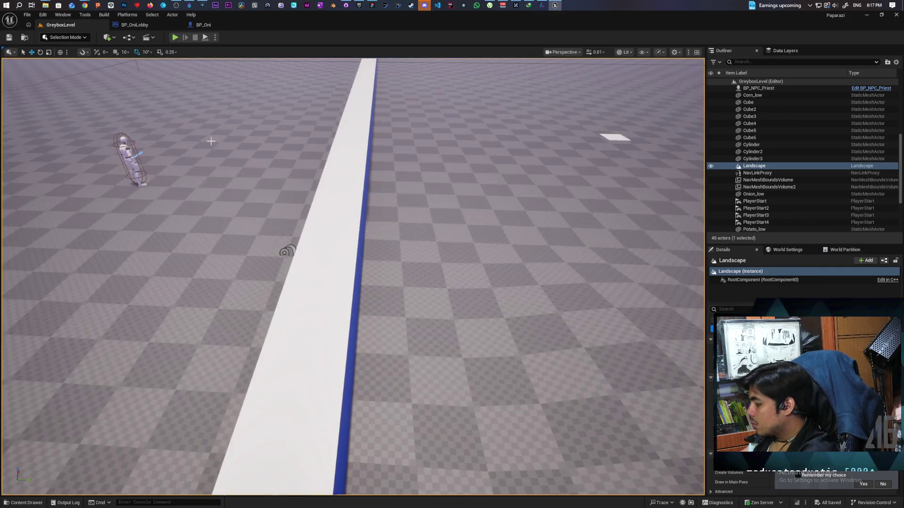
click(174, 37)
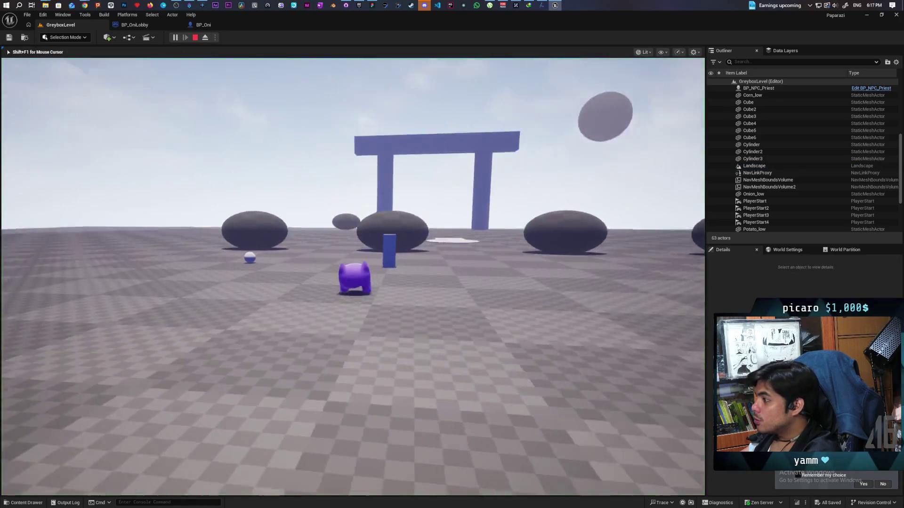
key(w)
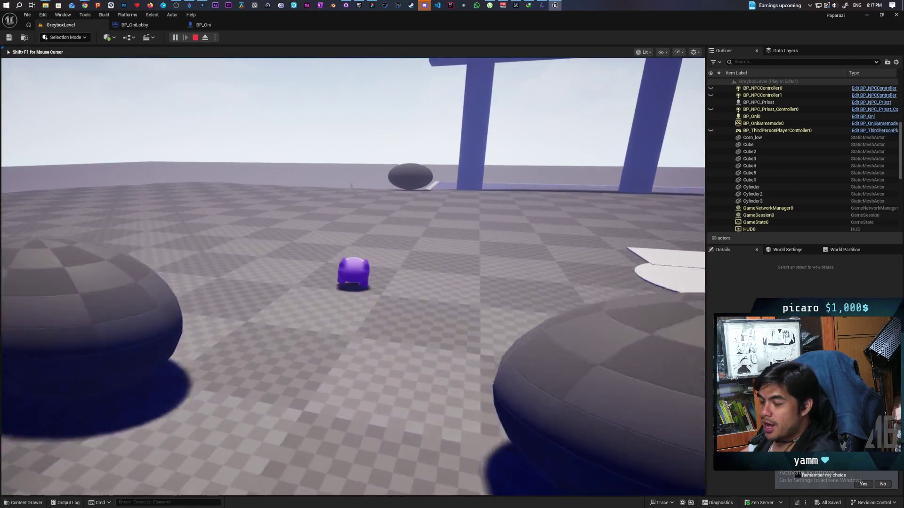
key(w)
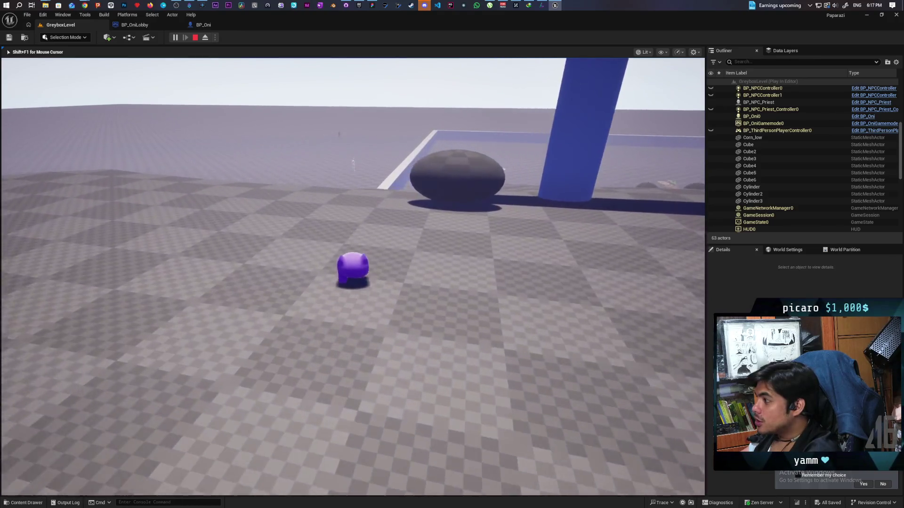
key(w)
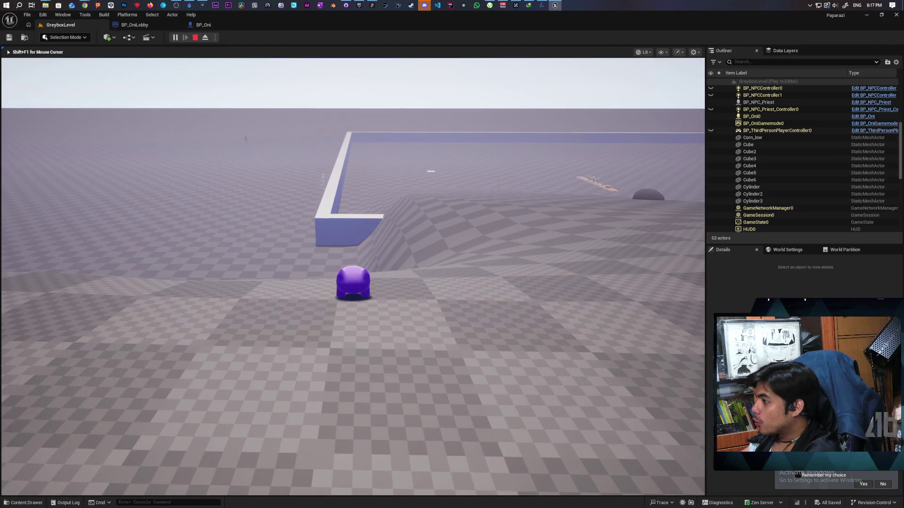
key(a)
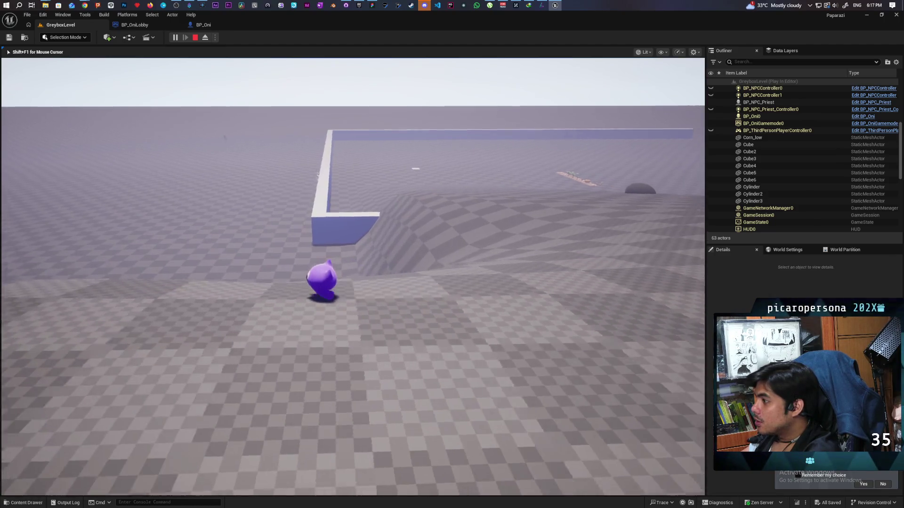
key(d)
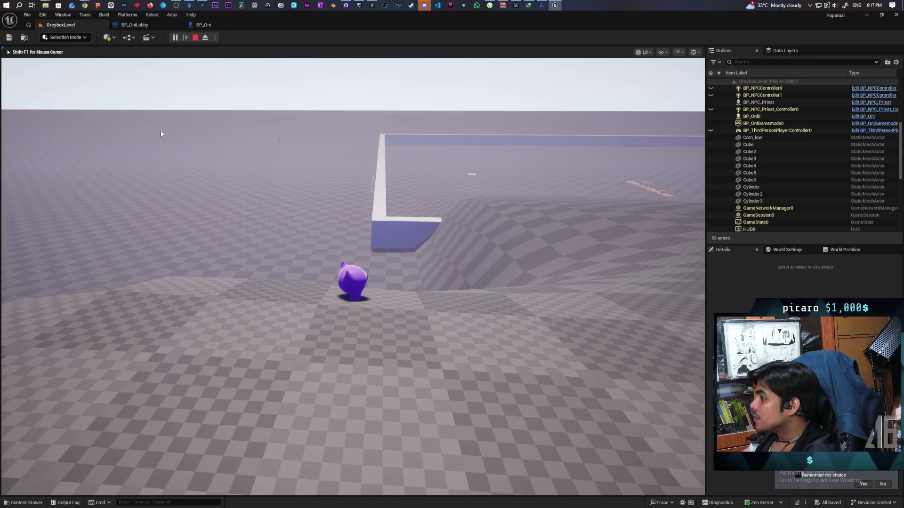
key(Escape)
mouse_move(291, 205)
mouse_down()
mouse_move(286, 186)
mouse_move(245, 141)
mouse_move(329, 296)
mouse_move(301, 311)
mouse_move(245, 313)
mouse_move(352, 294)
mouse_up()
click(314, 311)
Step: Select the NavLinkProxy's left link point and widen the Details panel to show its Smart Link settings
key(f)
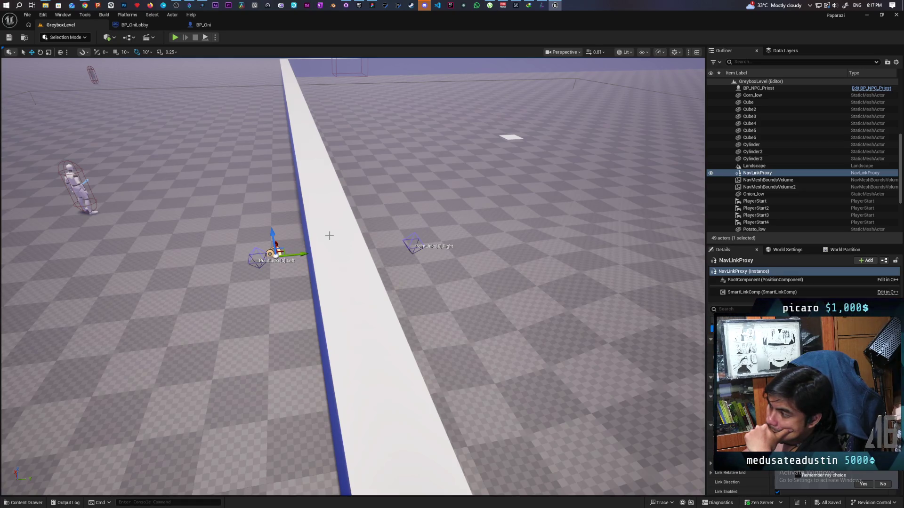
click(329, 235)
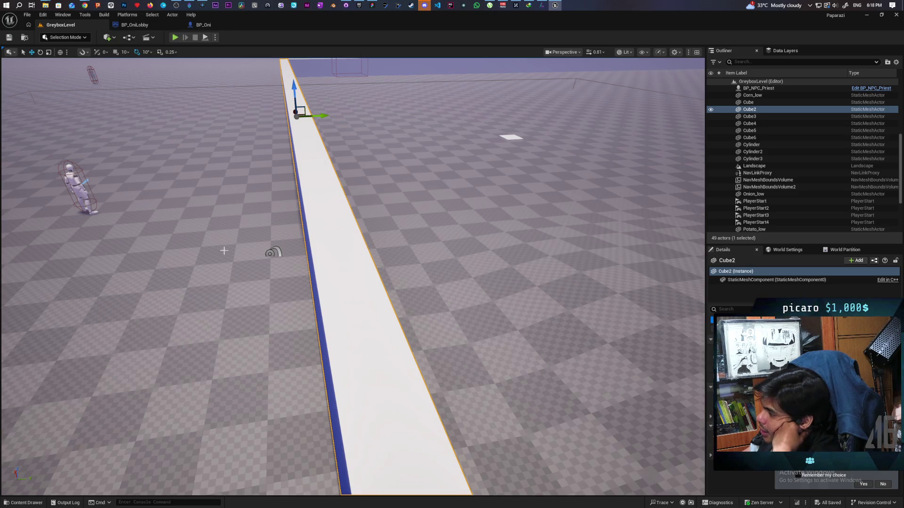
click(274, 253)
key(f)
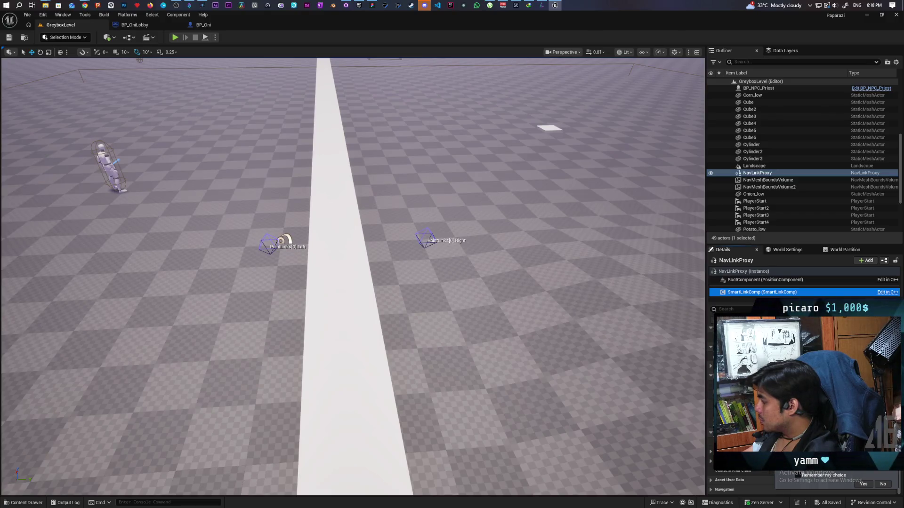
click(285, 241)
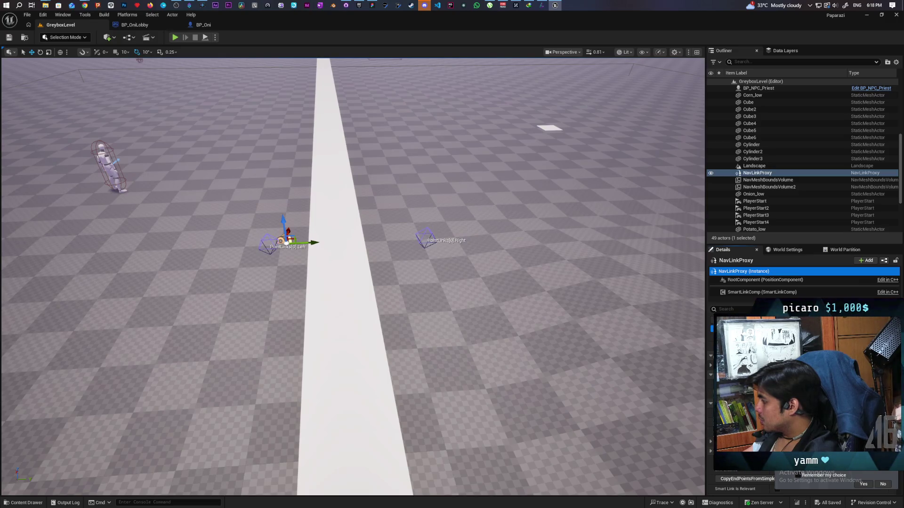
drag(706, 422, 595, 421)
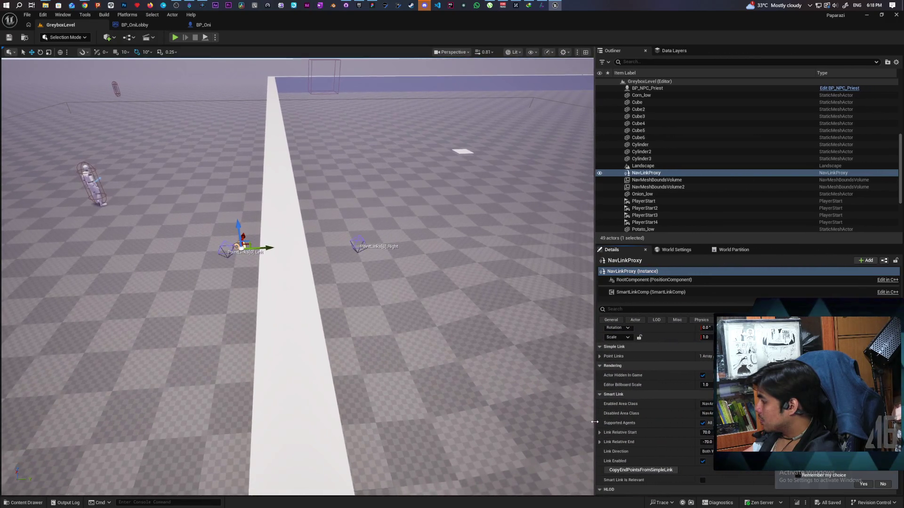
Step: Reset the smart link's start and end offsets from the simple link settings
scroll(633, 416, down, 2)
scroll(652, 390, down, 2)
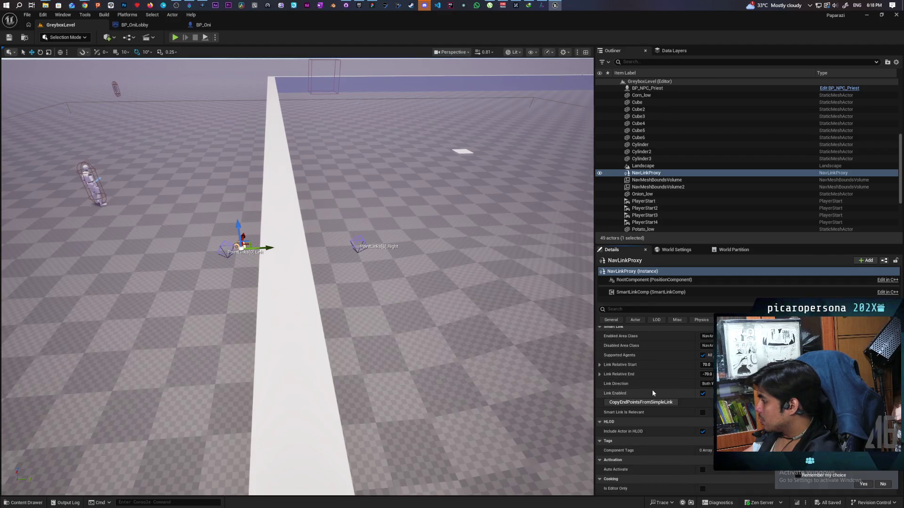
click(666, 403)
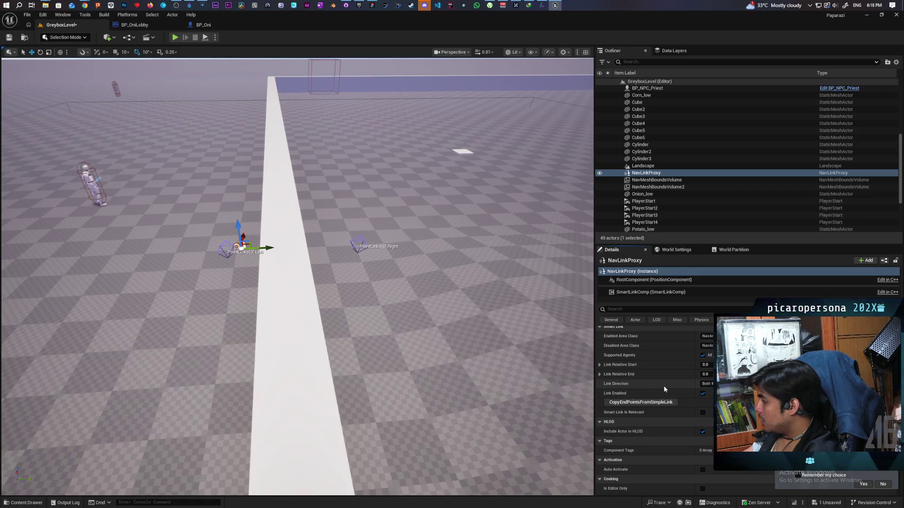
scroll(664, 389, up, 1)
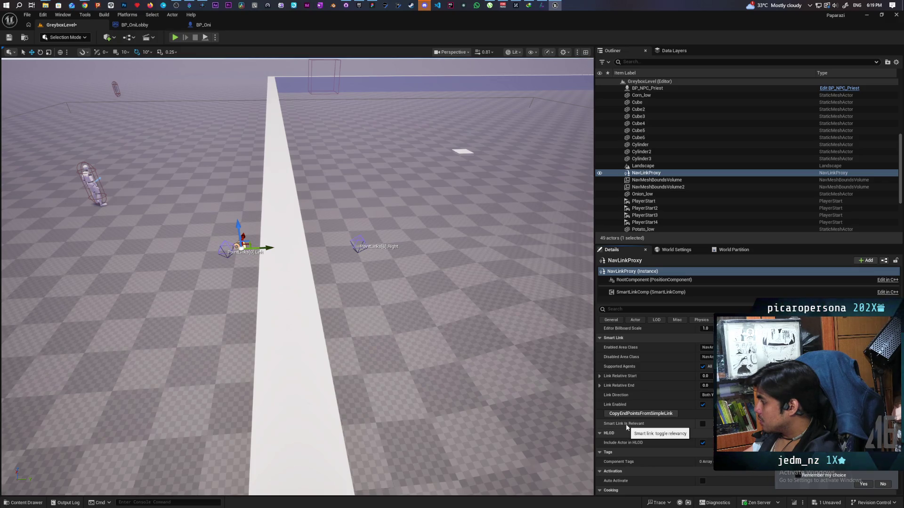
scroll(674, 422, up, 4)
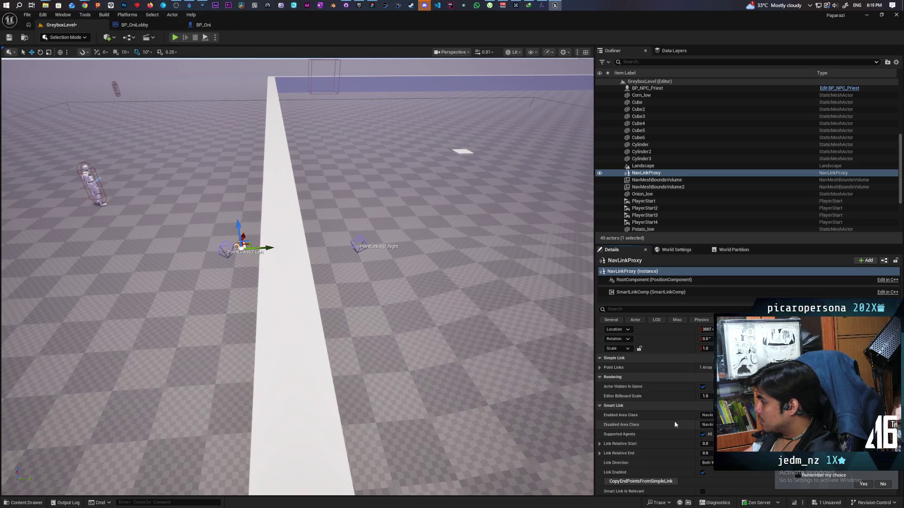
Step: Filter Details for 'smart li', then clear the search and browse the NavLinkProxy's link properties
click(631, 313)
text(smart li)
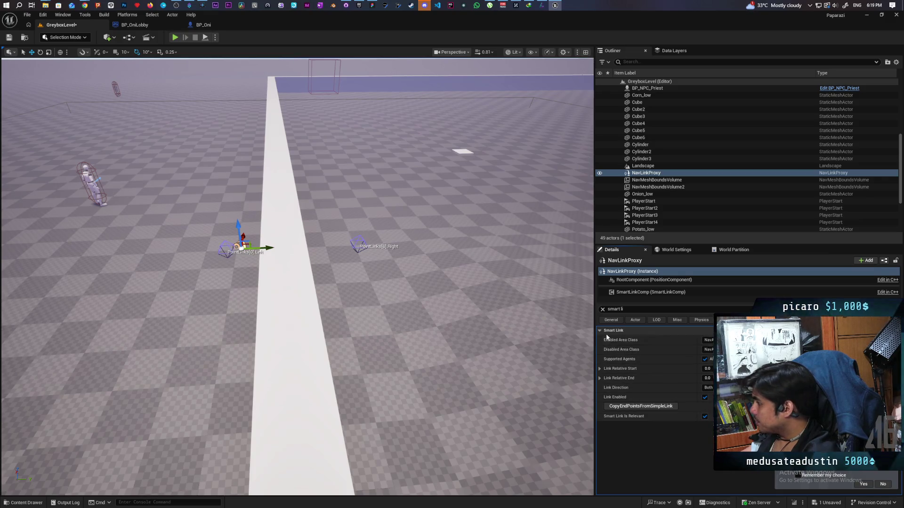
click(603, 309)
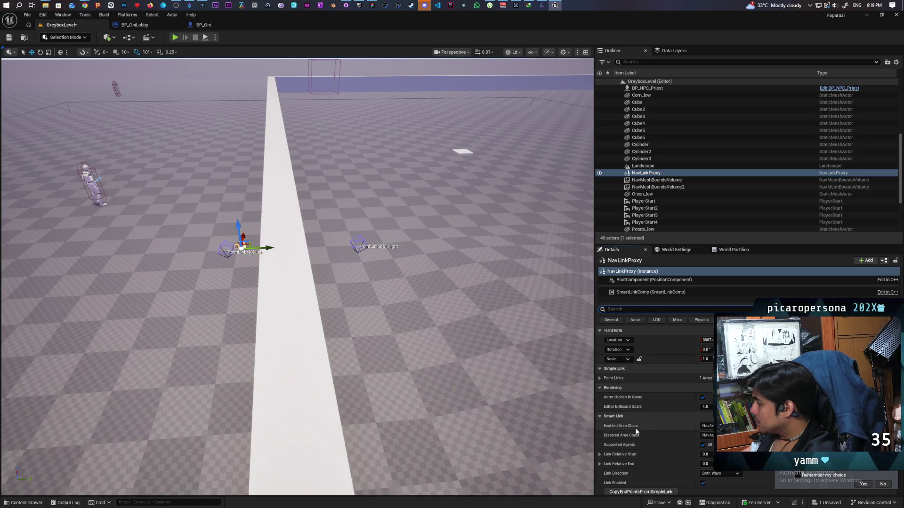
scroll(637, 425, down, 1)
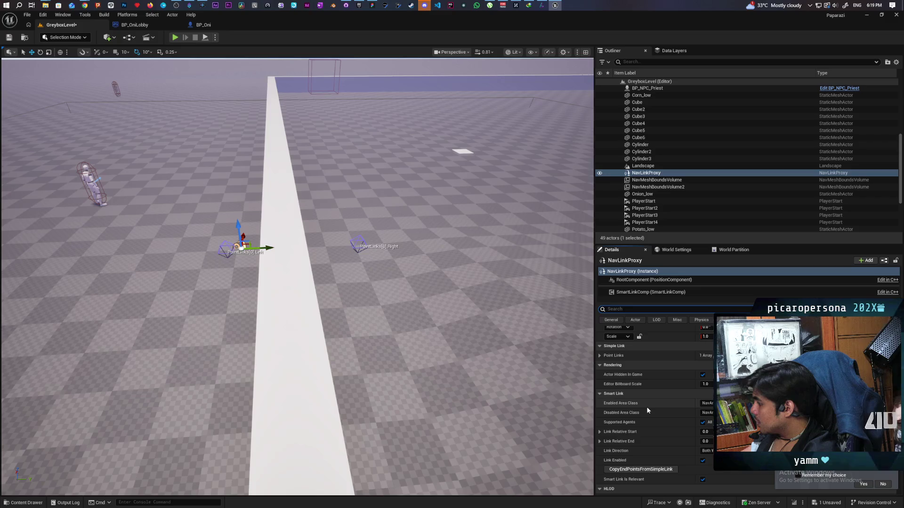
scroll(647, 409, down, 1)
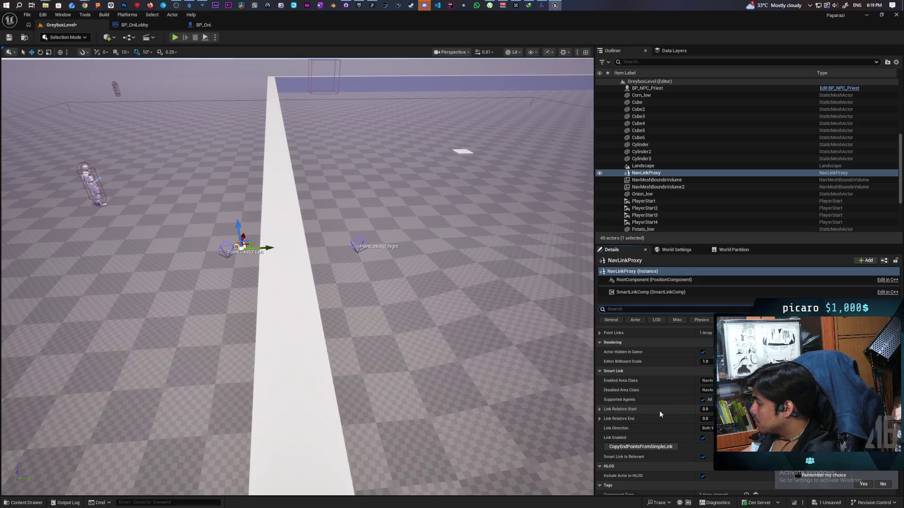
scroll(659, 413, down, 3)
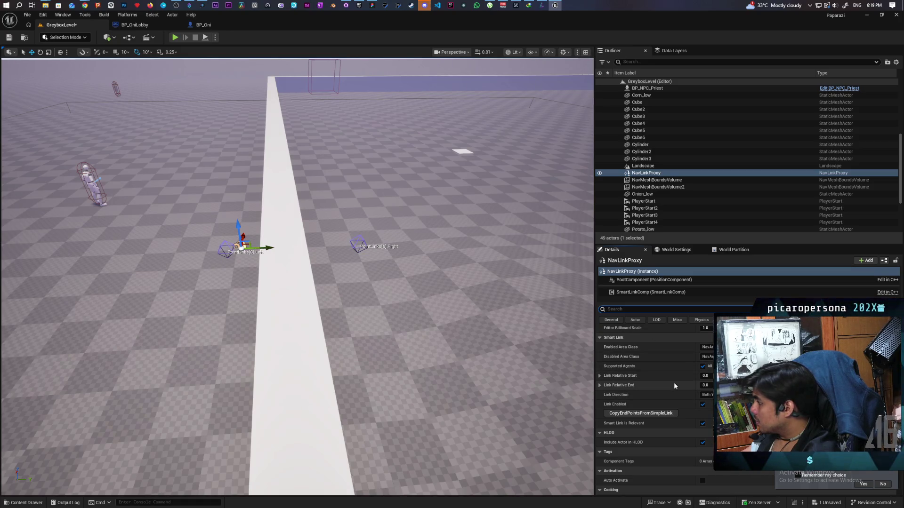
scroll(674, 384, down, 8)
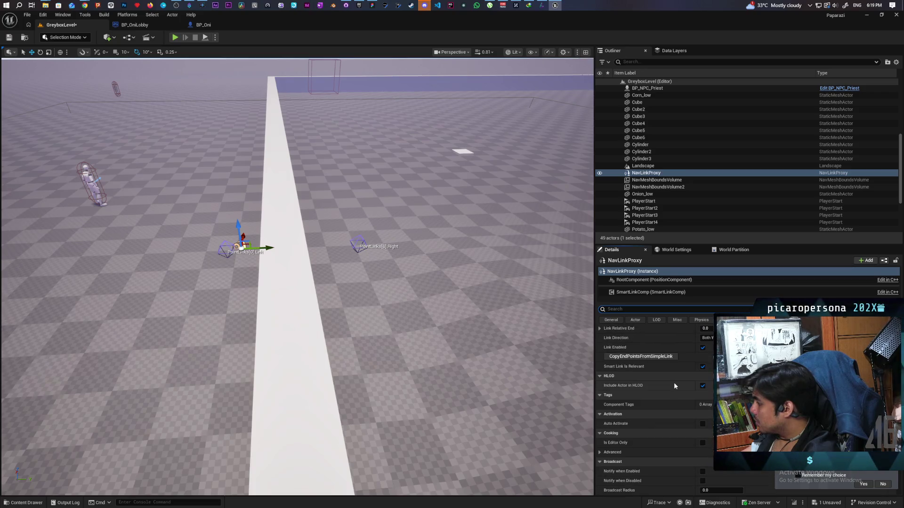
scroll(673, 382, down, 5)
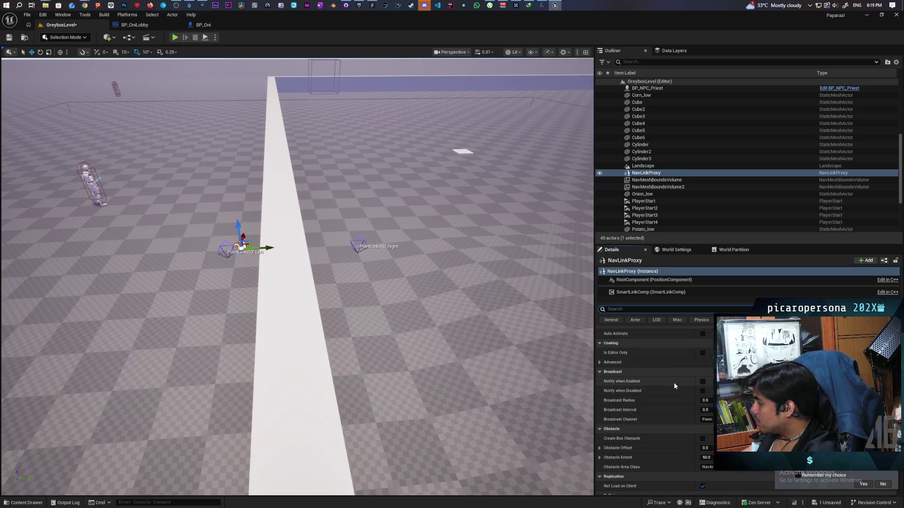
scroll(673, 383, down, 5)
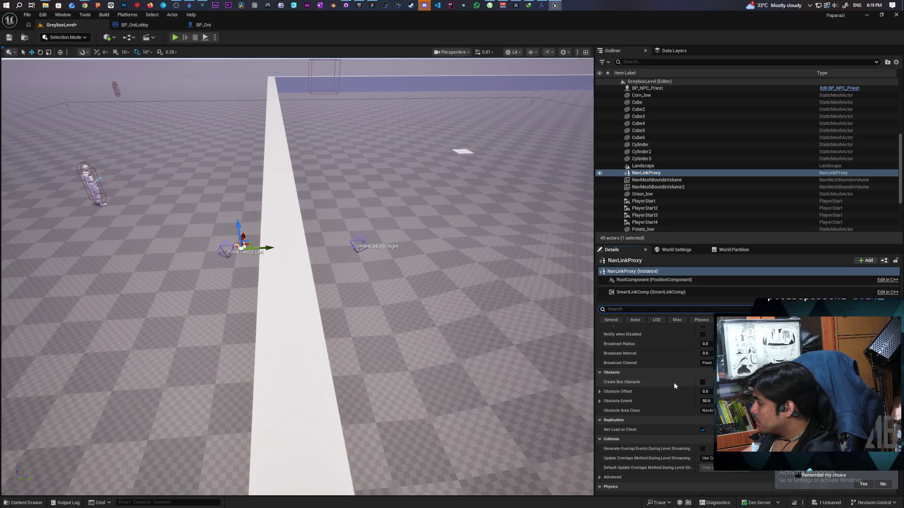
scroll(673, 382, down, 4)
scroll(673, 382, down, 6)
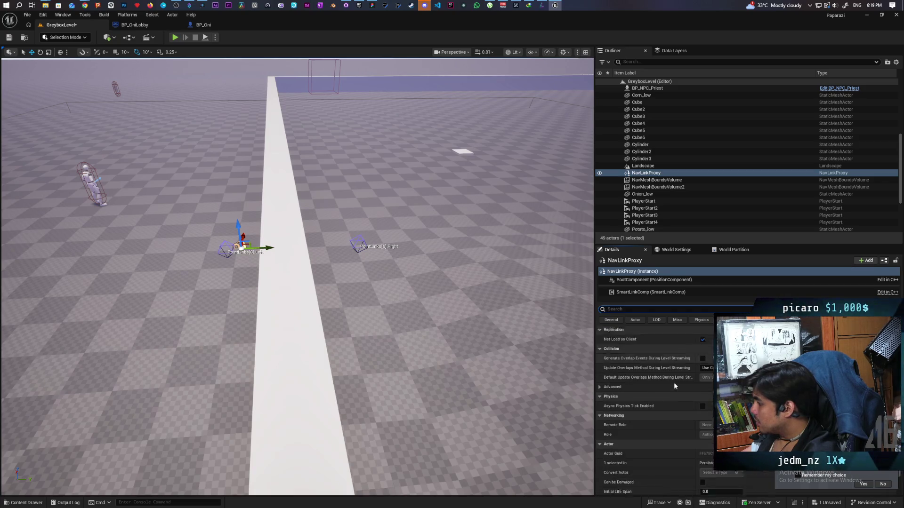
scroll(673, 382, up, 15)
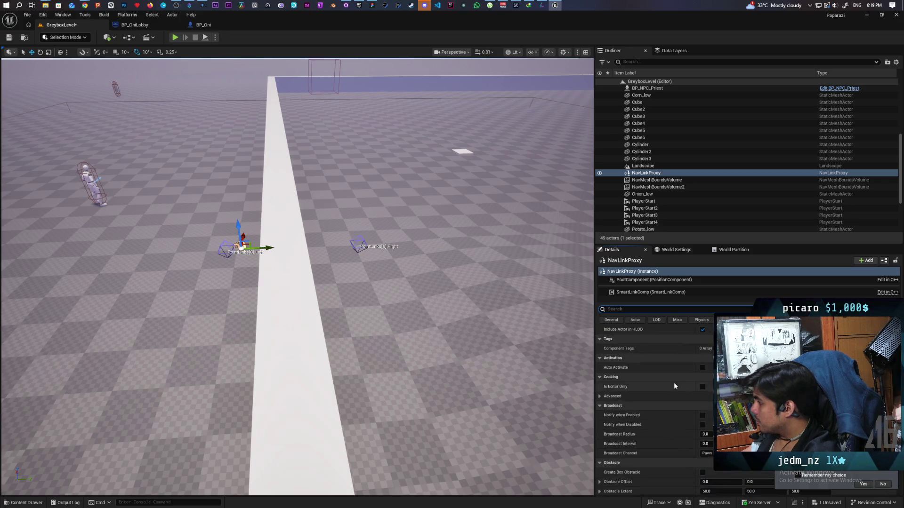
scroll(673, 383, up, 6)
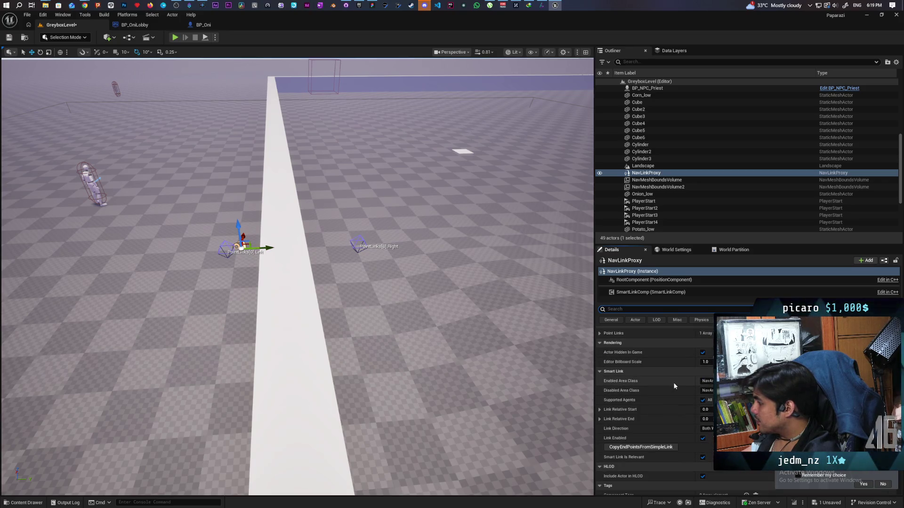
scroll(673, 382, up, 4)
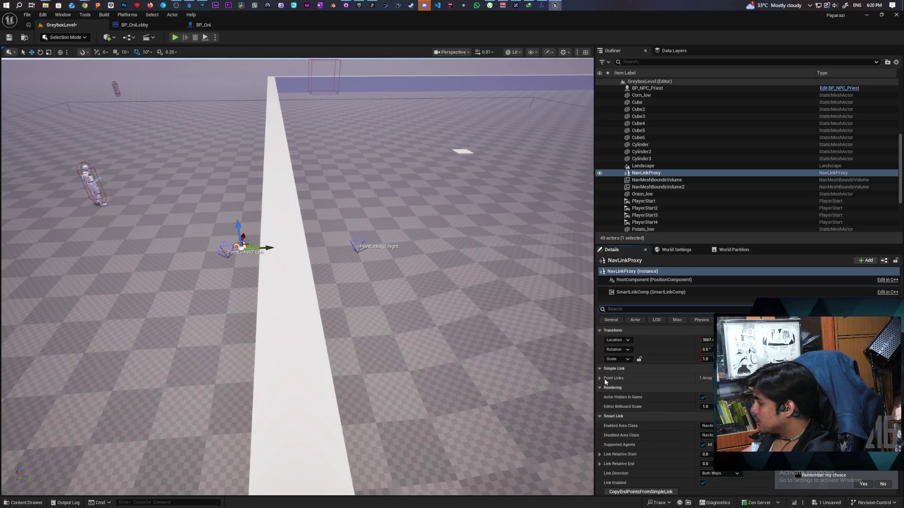
Step: Delete the Point Links entry, save the level, and start a play-in-editor test
click(600, 378)
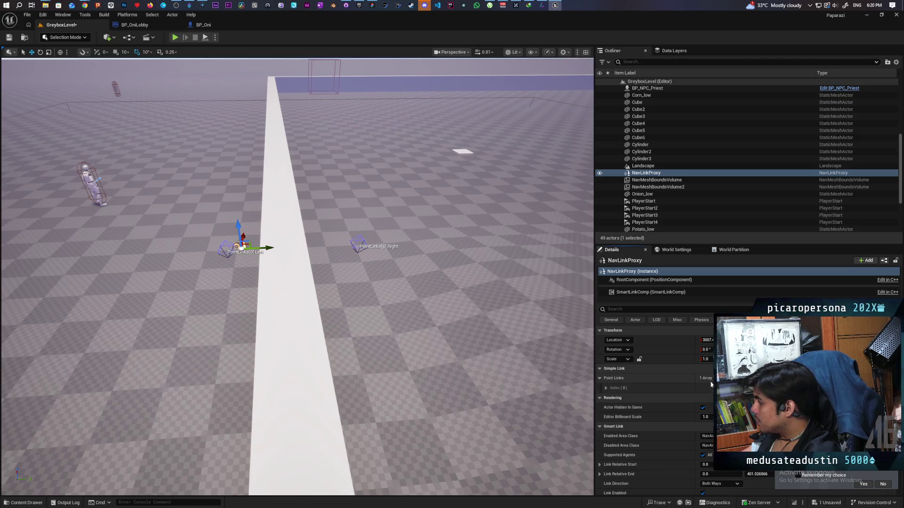
click(734, 378)
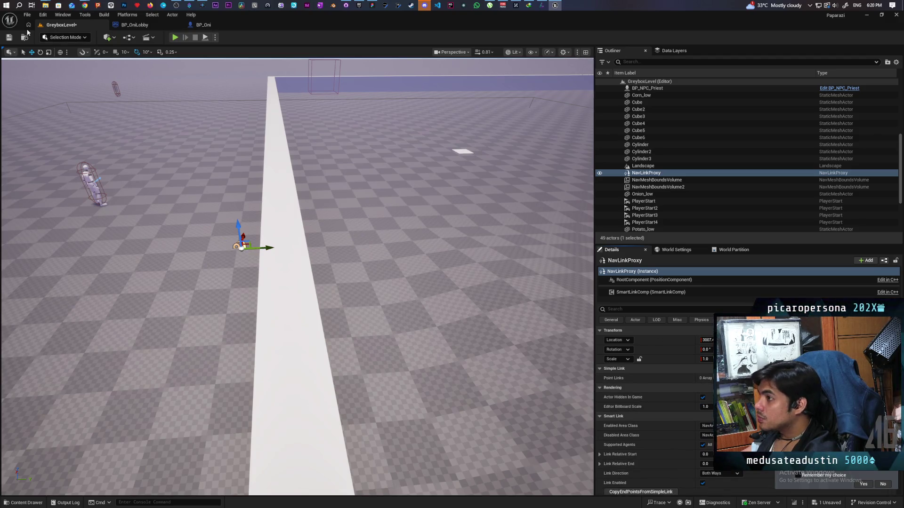
click(9, 37)
click(175, 37)
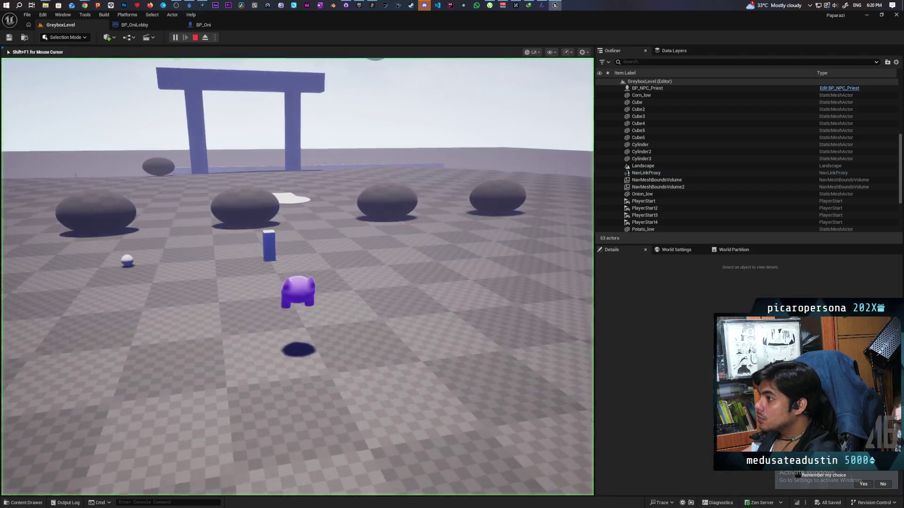
Step: Walk the character past the ellipsoid and blue pillar to the L-shaped wall corner, then end the play test
key(w)
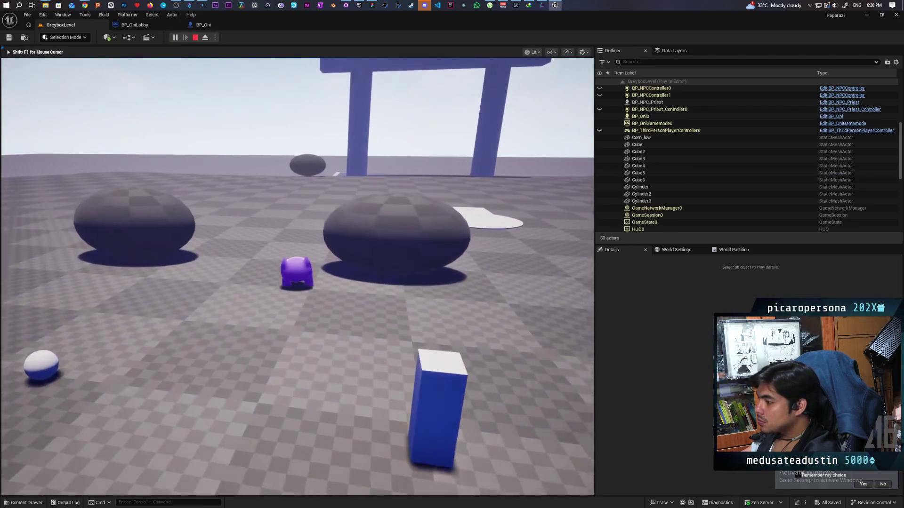
key(w)
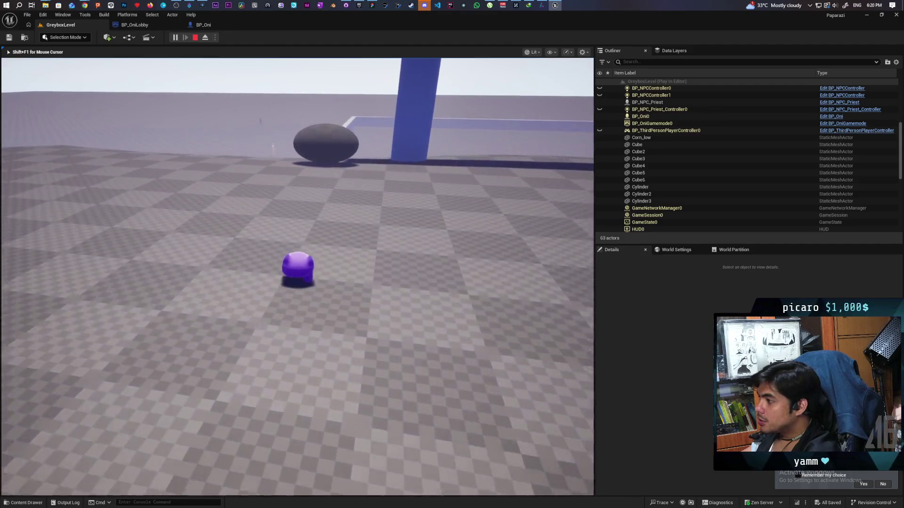
key(w)
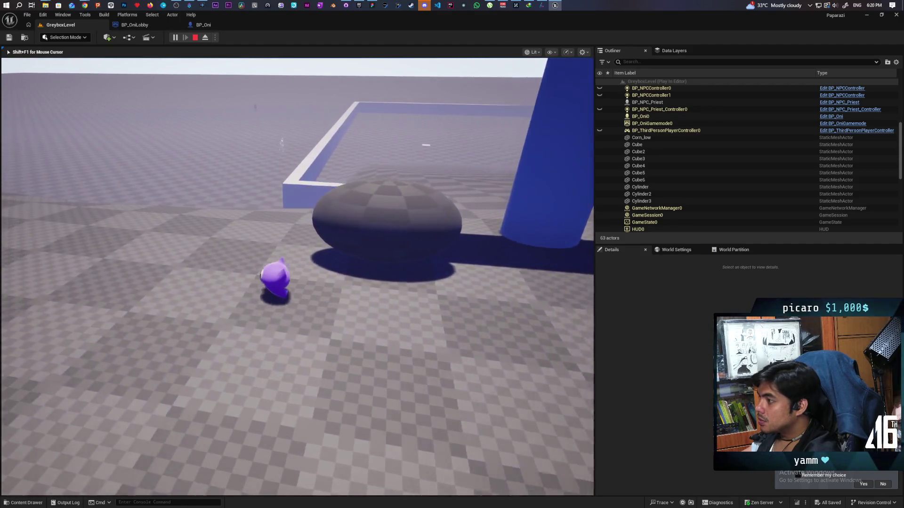
key(w)
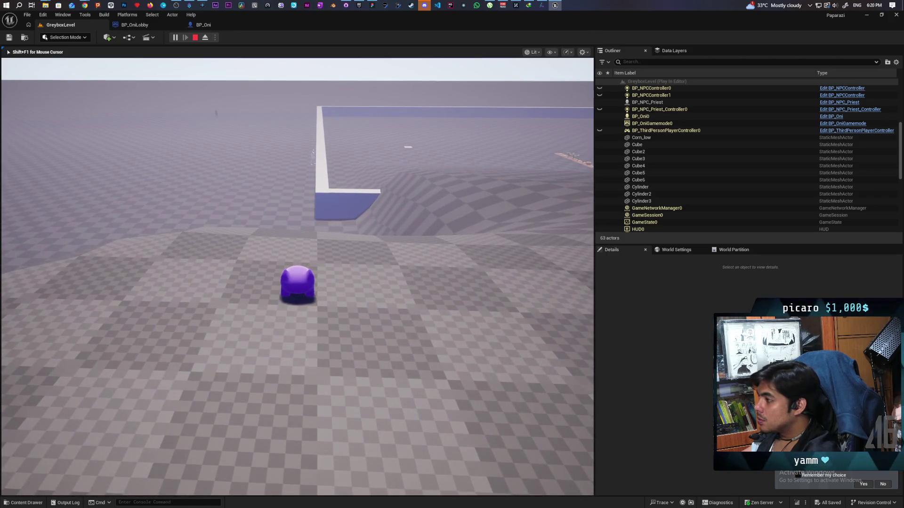
key(Escape)
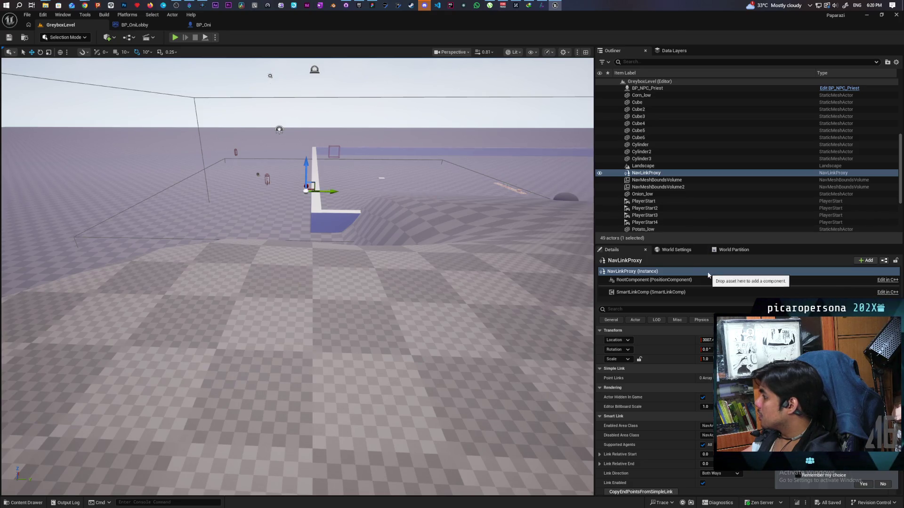
Step: Convert the NavLinkProxy into a new NavLinkProxy_Blueprint subclass with NavLinkProxy as parent
click(883, 261)
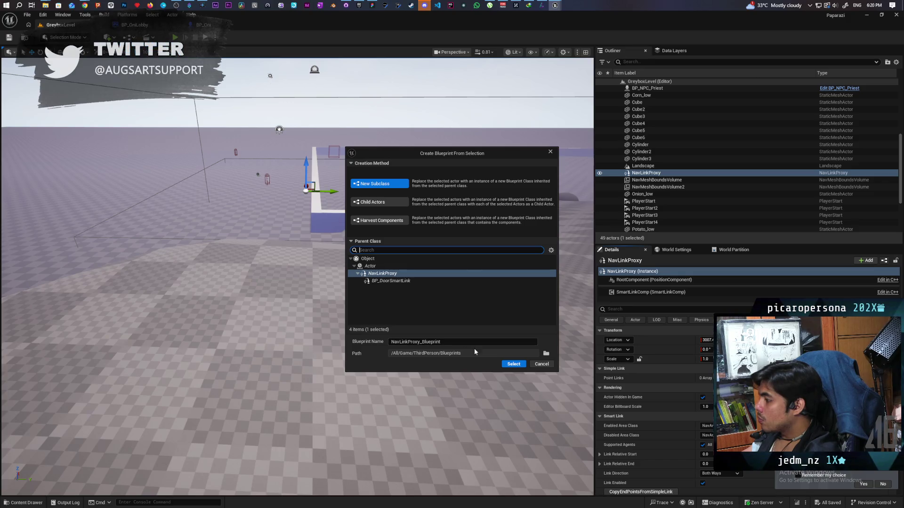
click(513, 365)
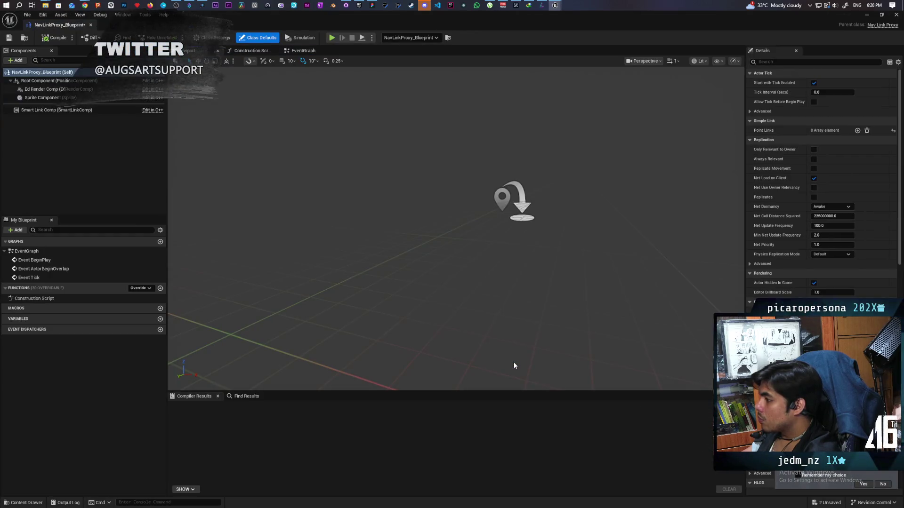
Step: Add Event Receive Smart Link Reached and Set Actor Location nodes to the EventGraph
click(309, 52)
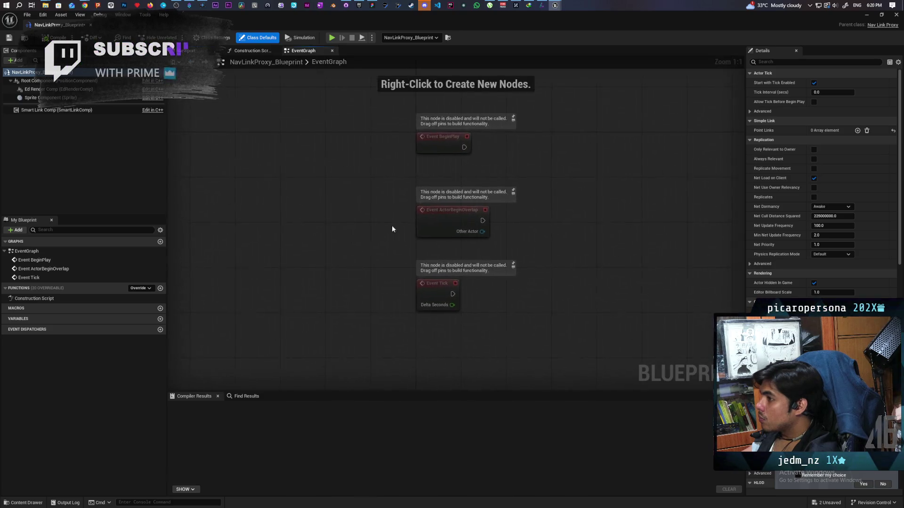
right_click(355, 288)
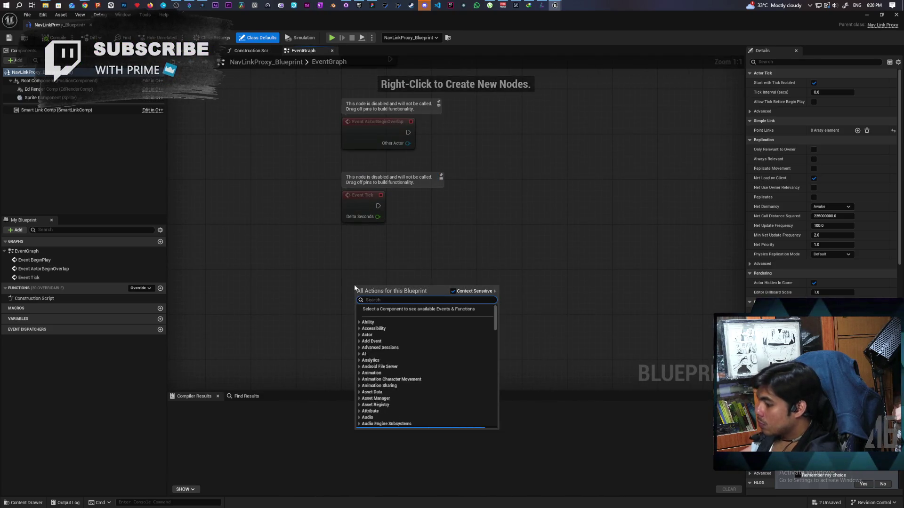
text(reached)
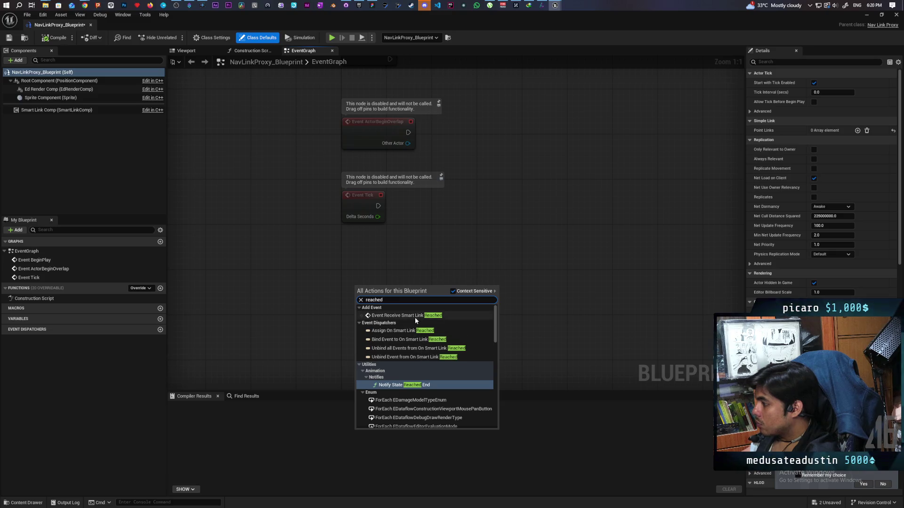
click(405, 316)
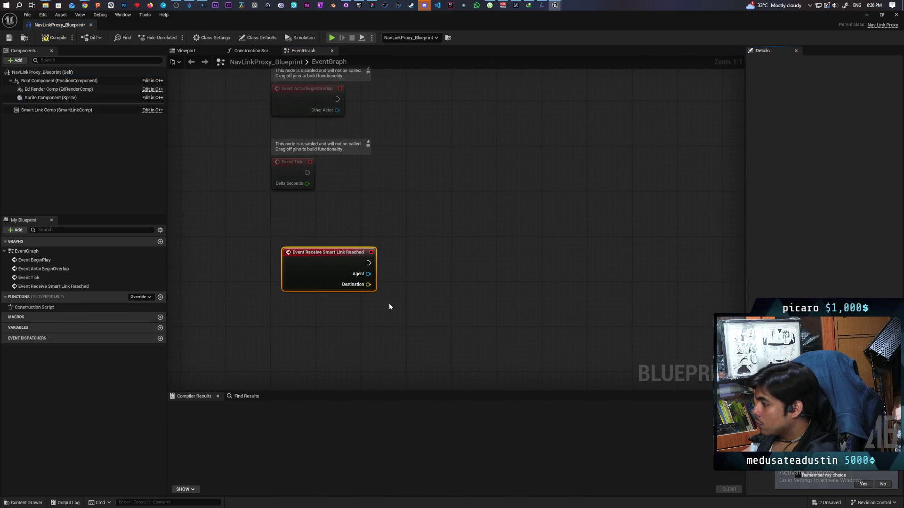
right_click(428, 274)
text(set ac)
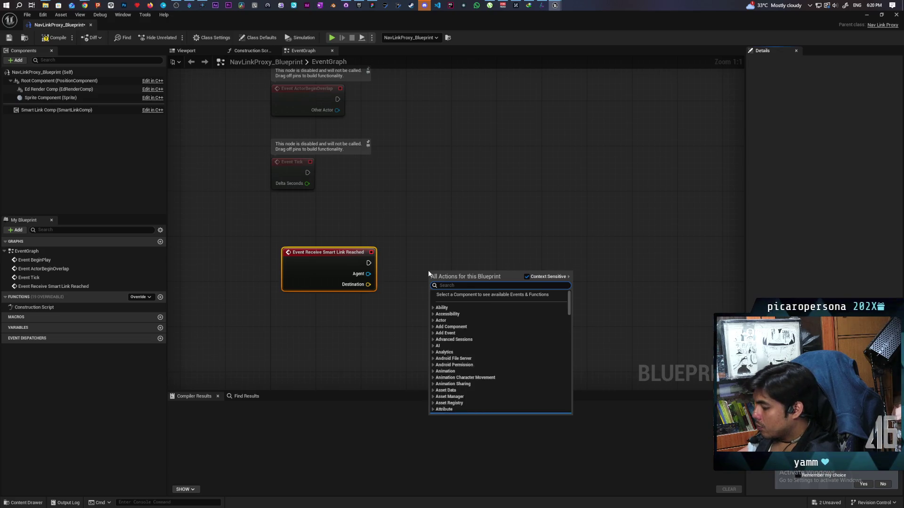
text(tor loca)
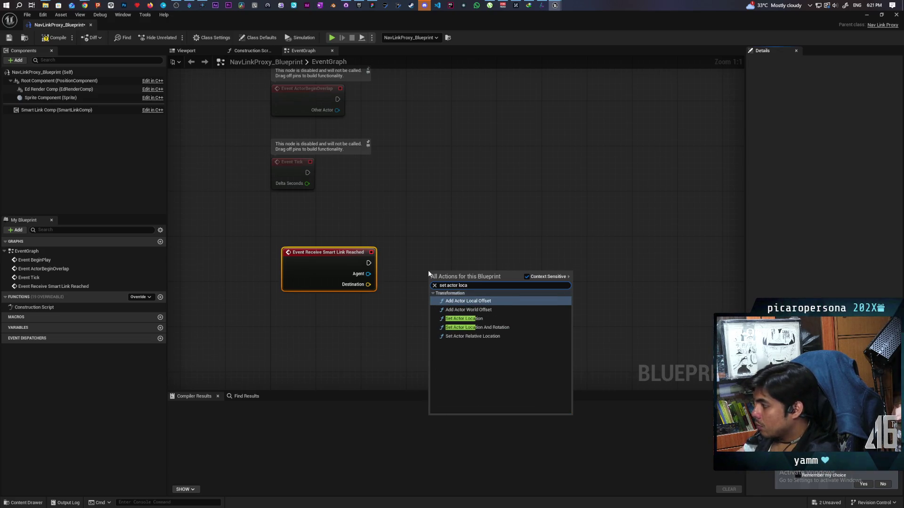
click(464, 319)
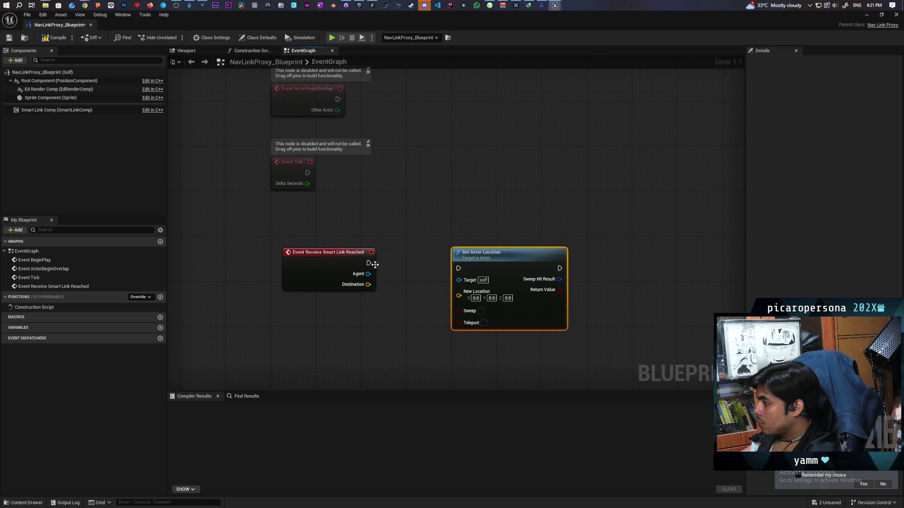
Step: Wire exec, Agent to Target and Destination to New Location, then compile and save
drag(459, 269, 458, 260)
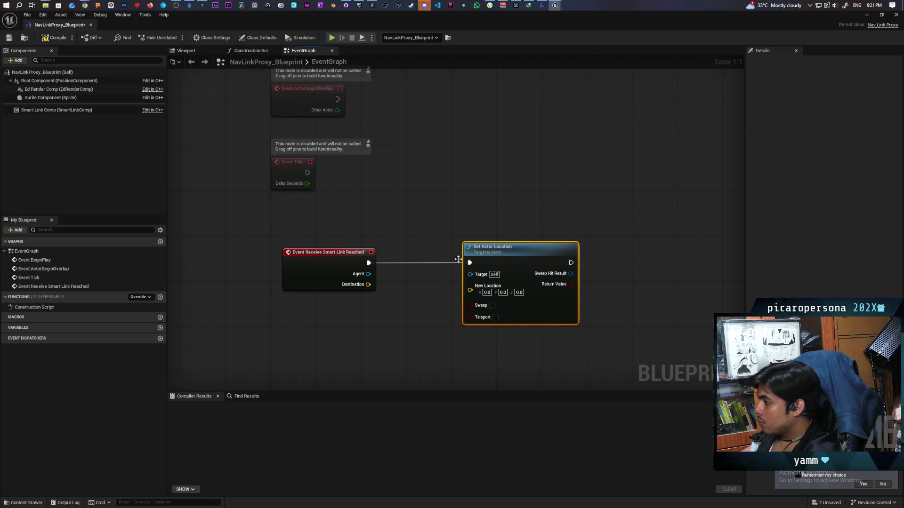
drag(375, 277, 472, 281)
drag(371, 284, 471, 288)
click(54, 38)
click(9, 37)
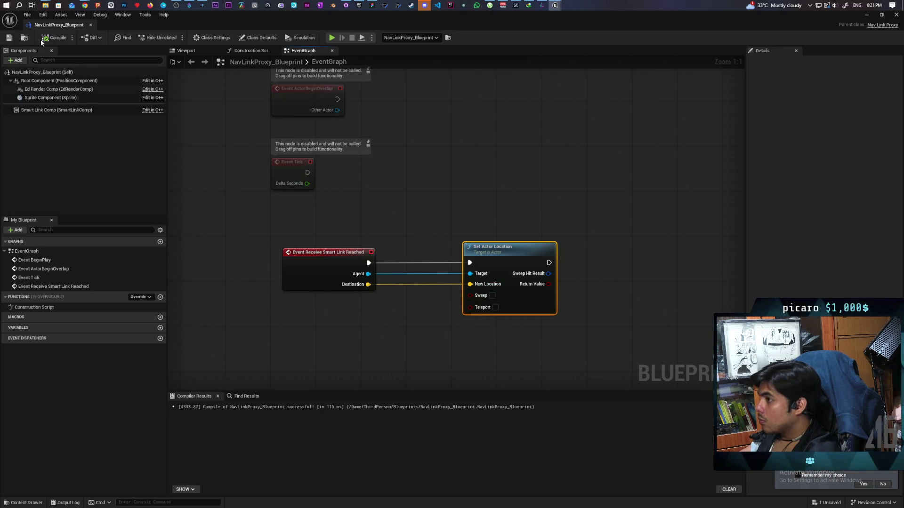
Step: Dock the blueprint beside the GreyboxLevel editor and start a new play-in-editor test
mouse_move(60, 24)
mouse_down()
mouse_move(231, 80)
mouse_move(269, 28)
mouse_up()
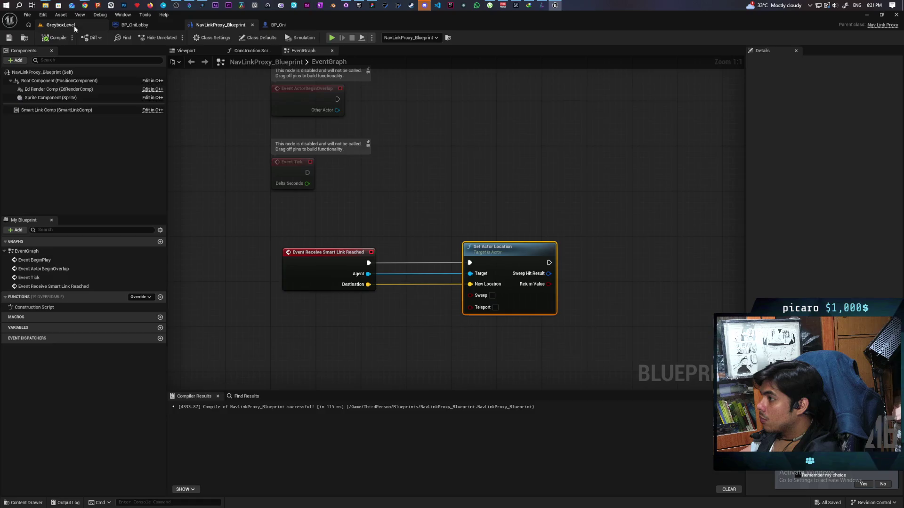
click(75, 25)
click(175, 37)
Step: Walk the character past the far rock and post onto the white platform by the wall
key(w)
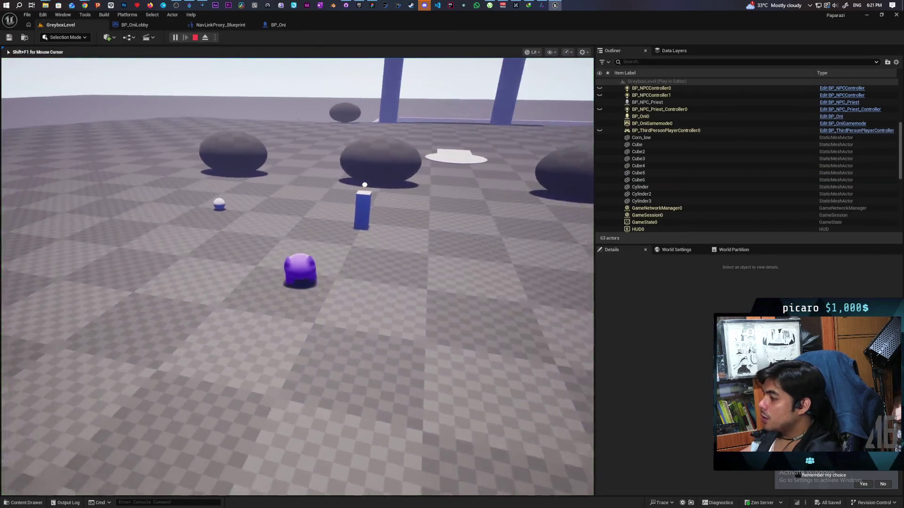
key(w)
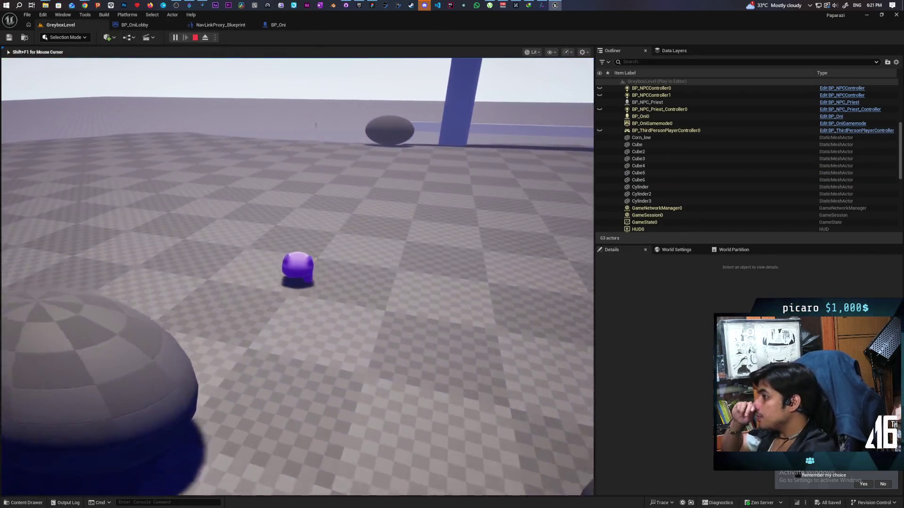
key(w)
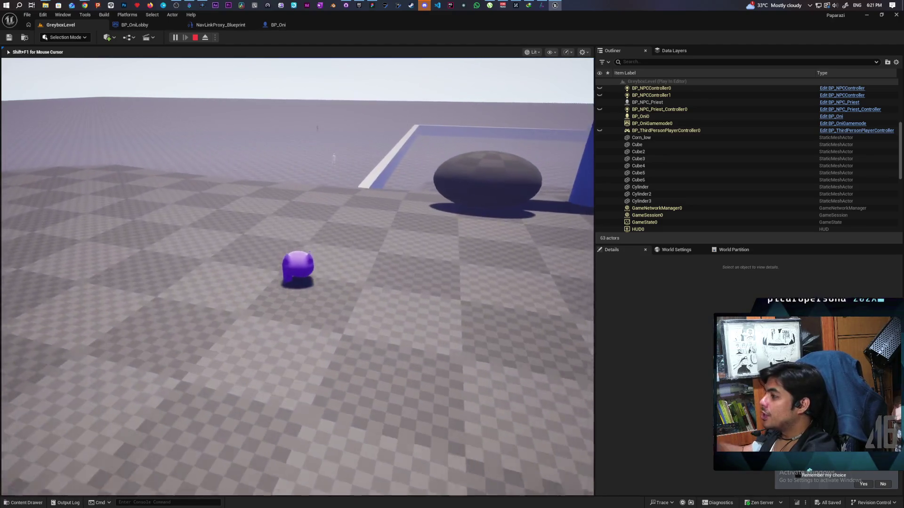
key(w)
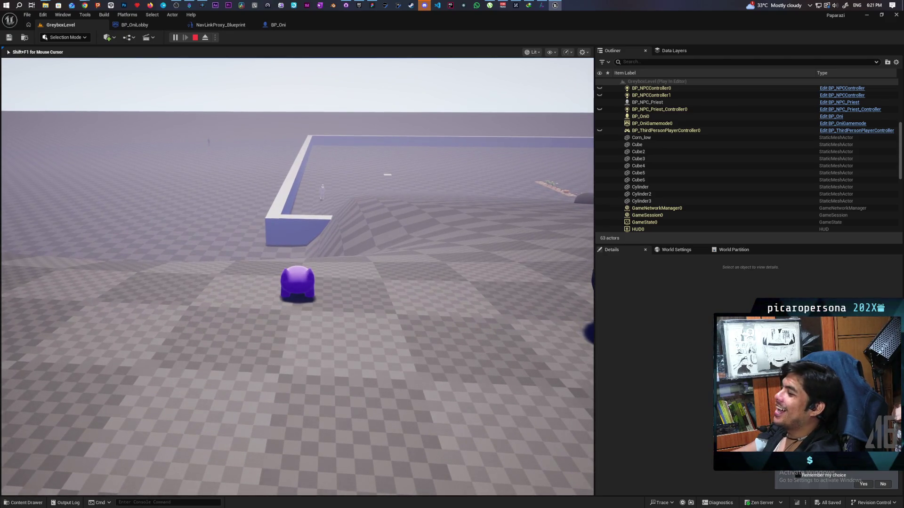
key(w)
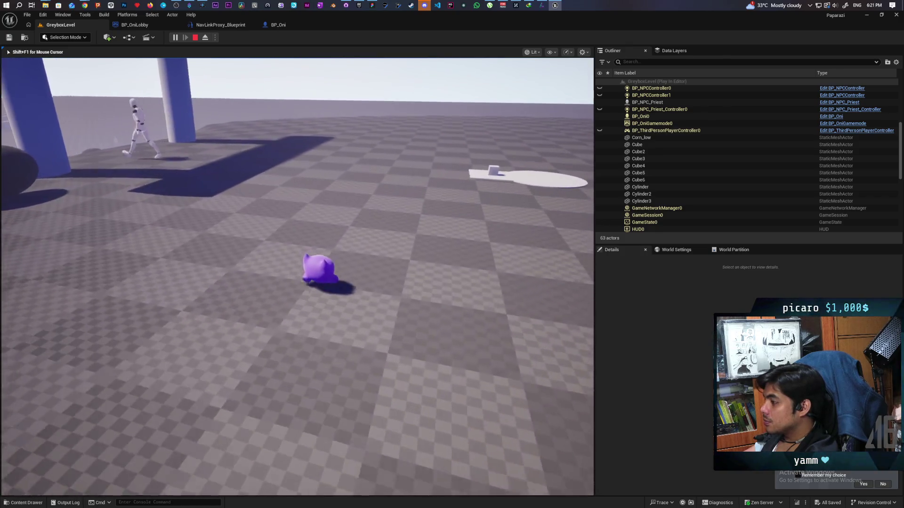
key(w)
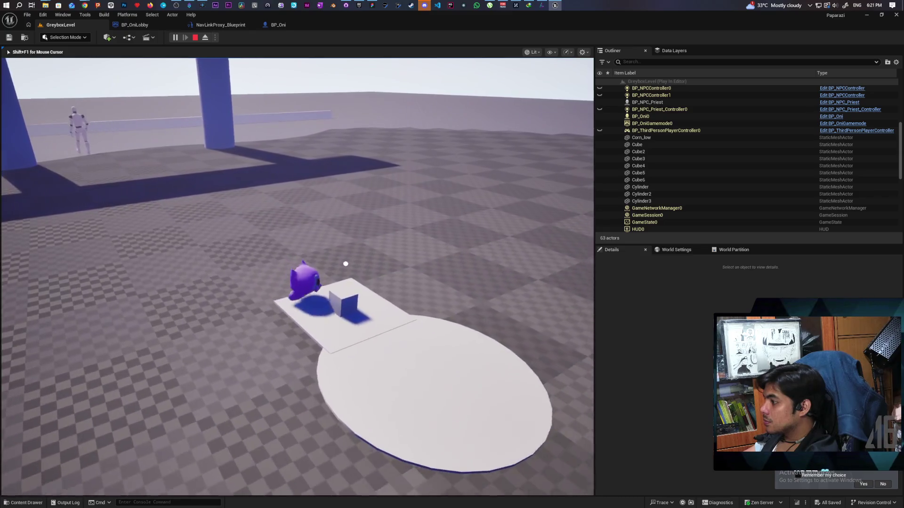
Step: Read and close the wish note, then walk off the platform toward the wish disc
key(e)
click(269, 166)
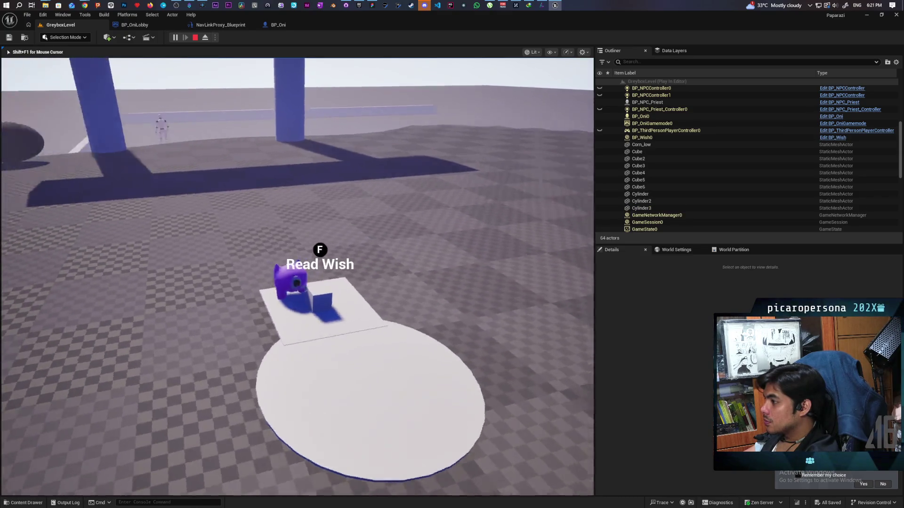
key(w)
key(w)
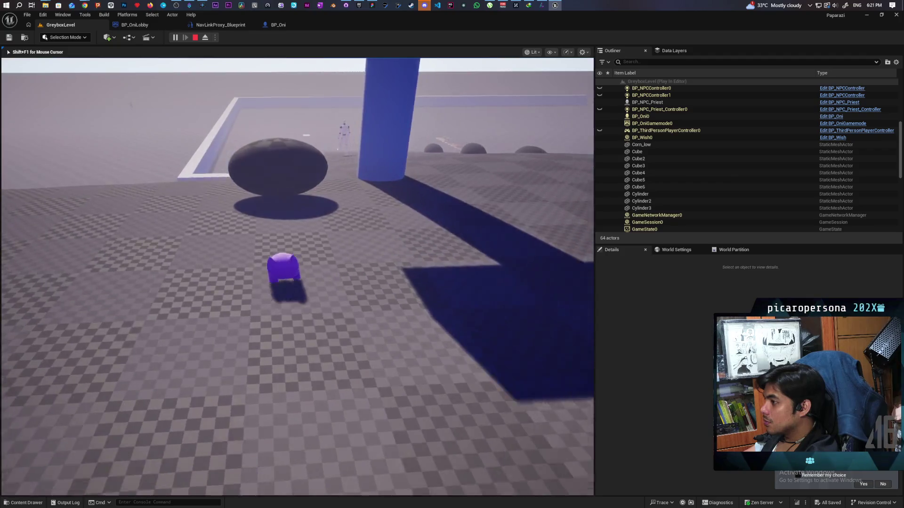
key(w)
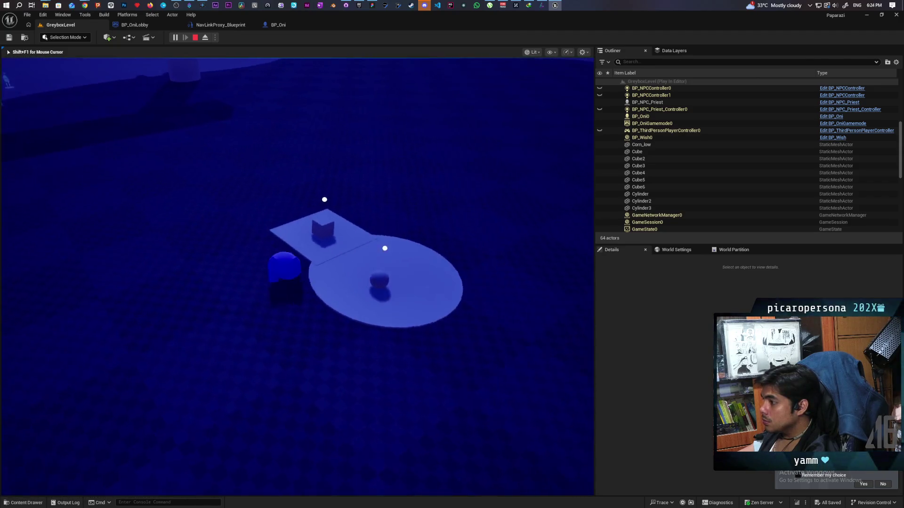
Step: Read and close the 'First week i need food' note, then walk past the bell pillar
key(e)
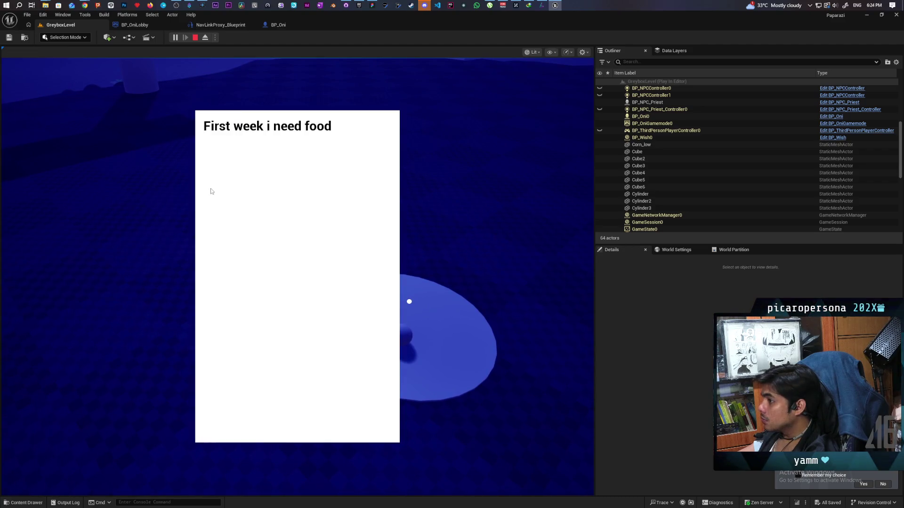
click(210, 192)
key(w)
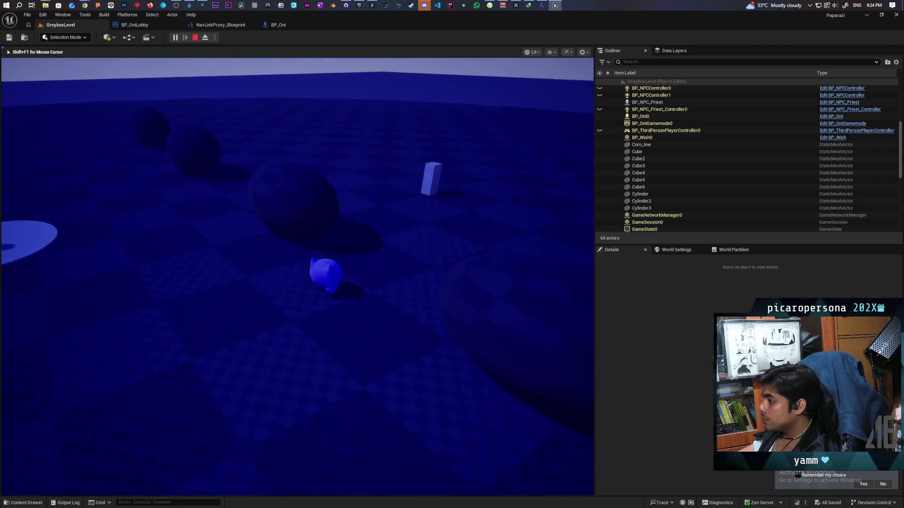
key(w)
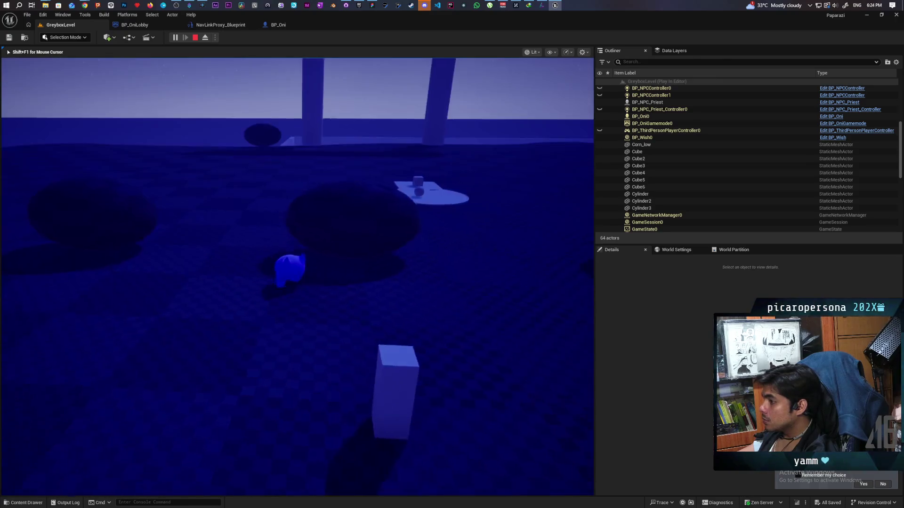
key(w)
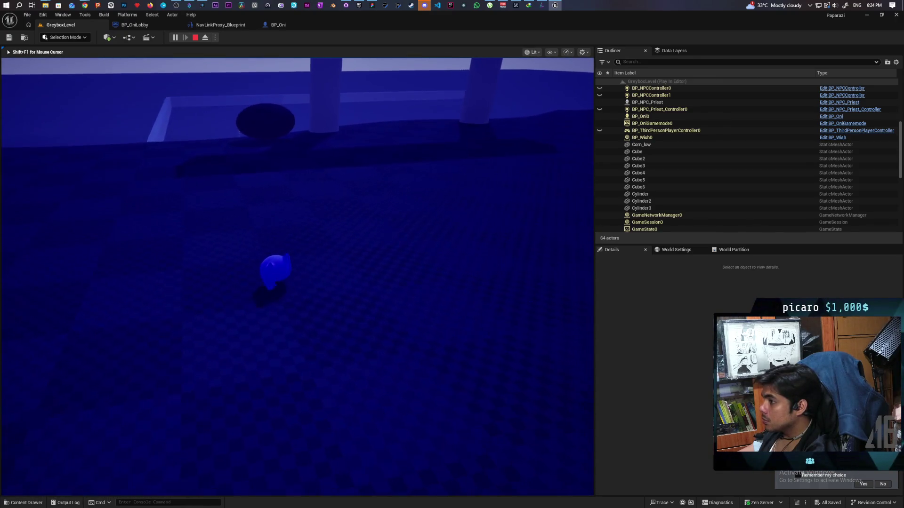
key(w)
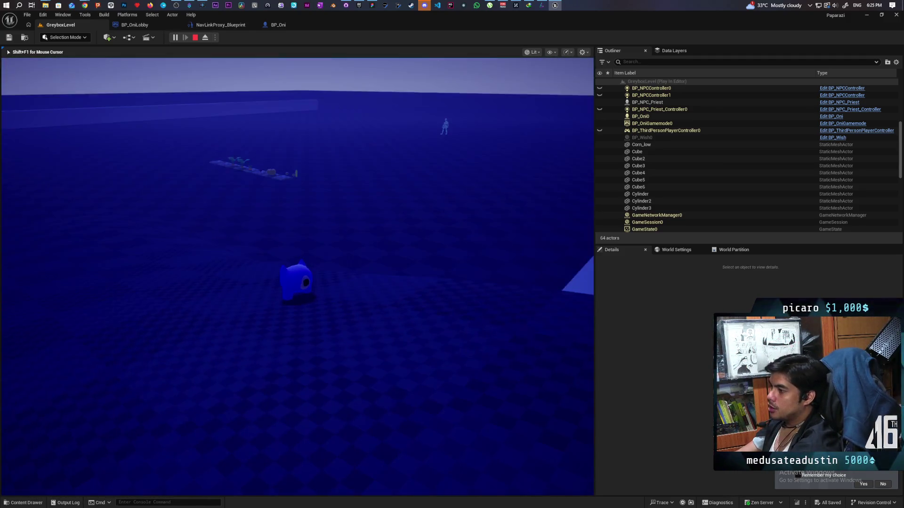
Step: Walk along the path to the crop row, past the pumpkin toward the corn and back past the tomato
key(w)
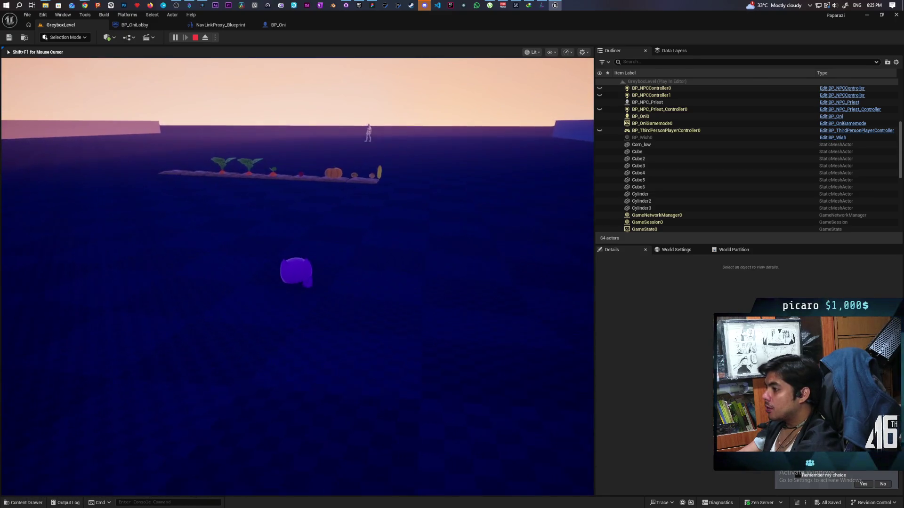
key(w)
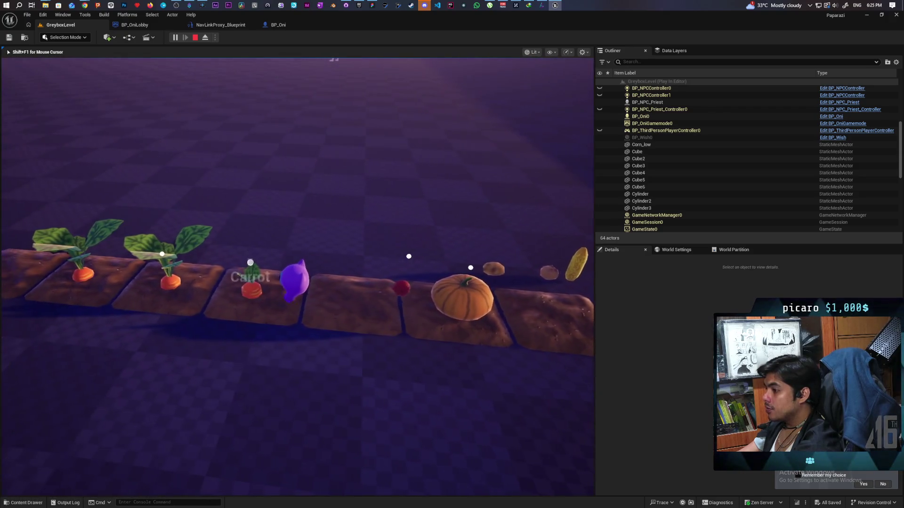
key(d)
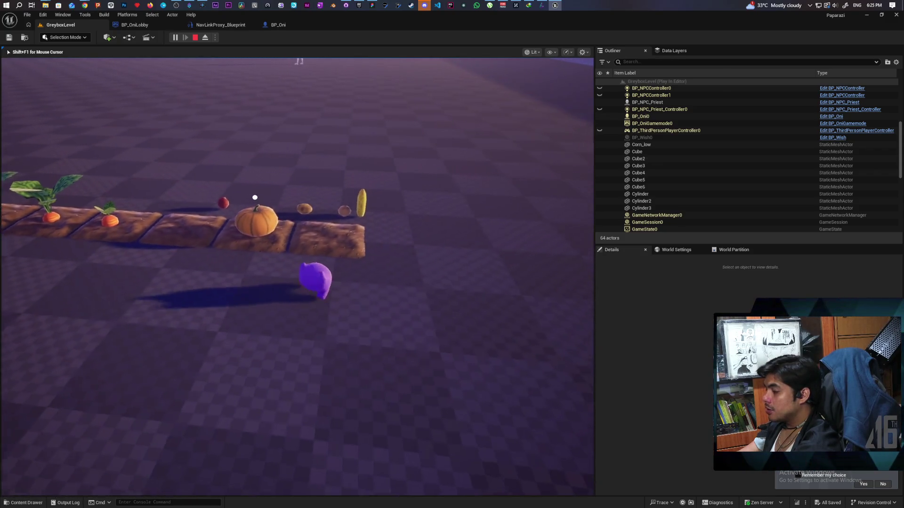
key(d)
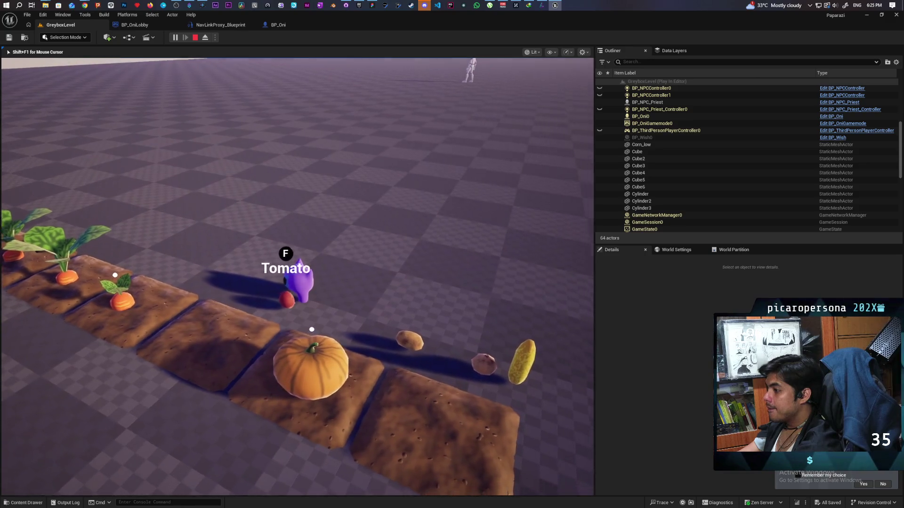
key(s)
key(a)
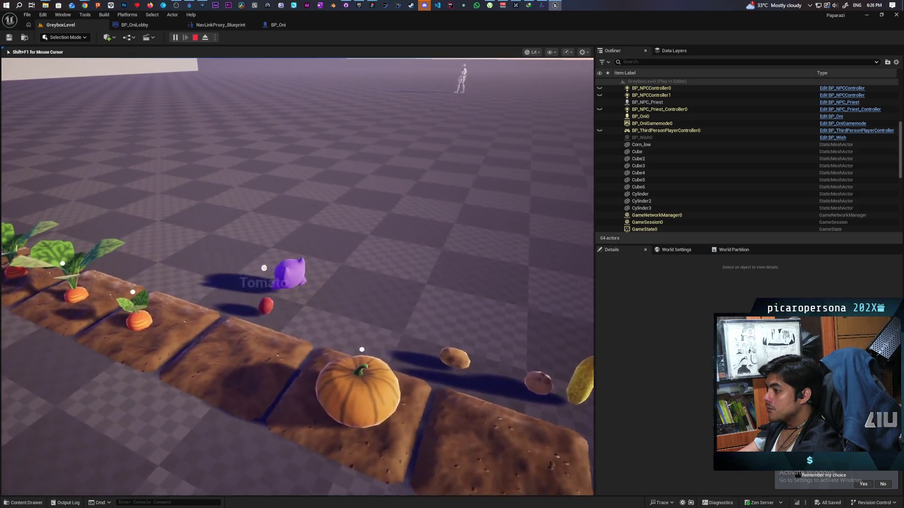
Step: Step off and back onto the dirt row, circle the camera around it, then stop the play session
key(w)
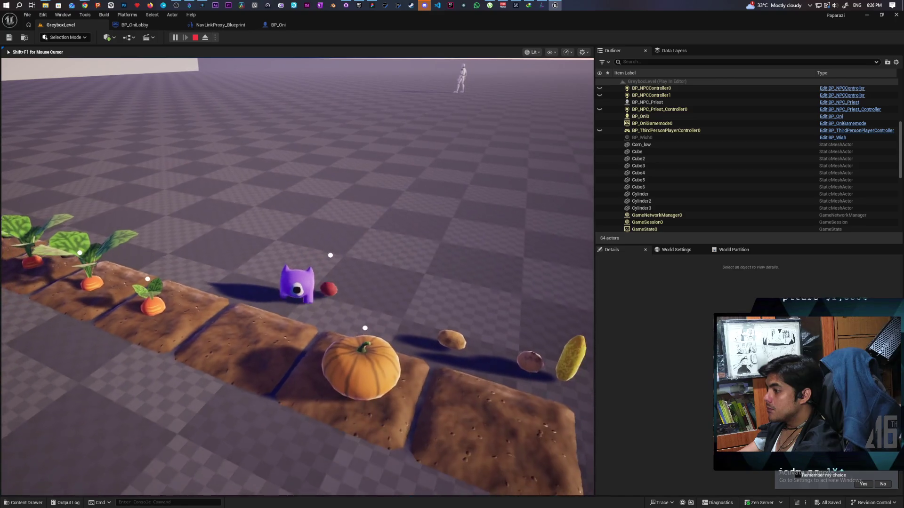
key(d)
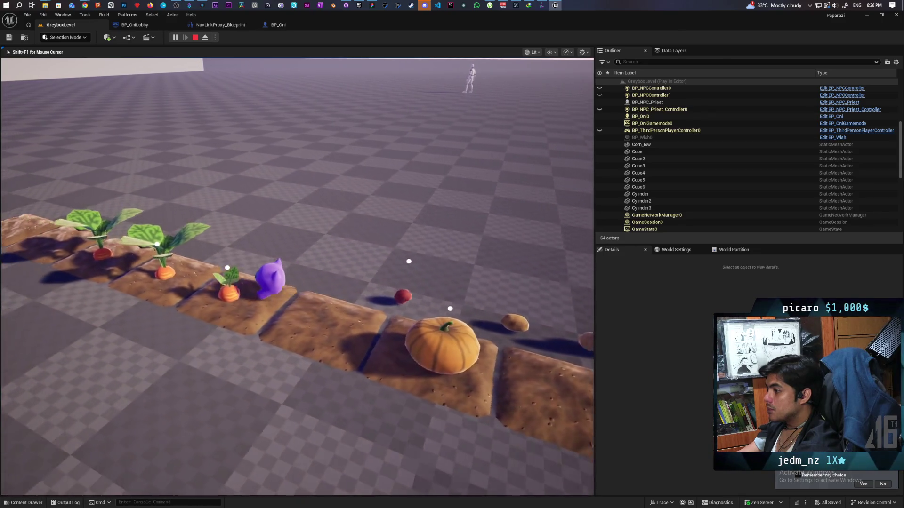
key(w)
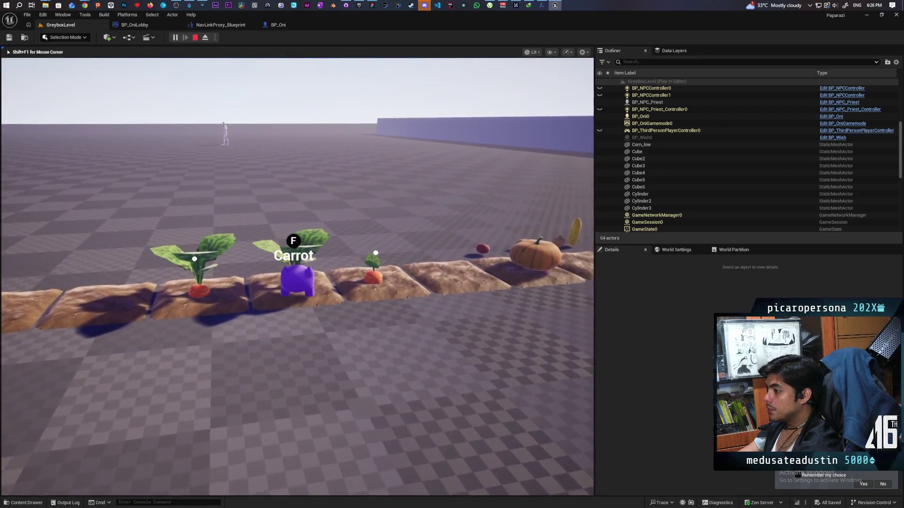
key(d)
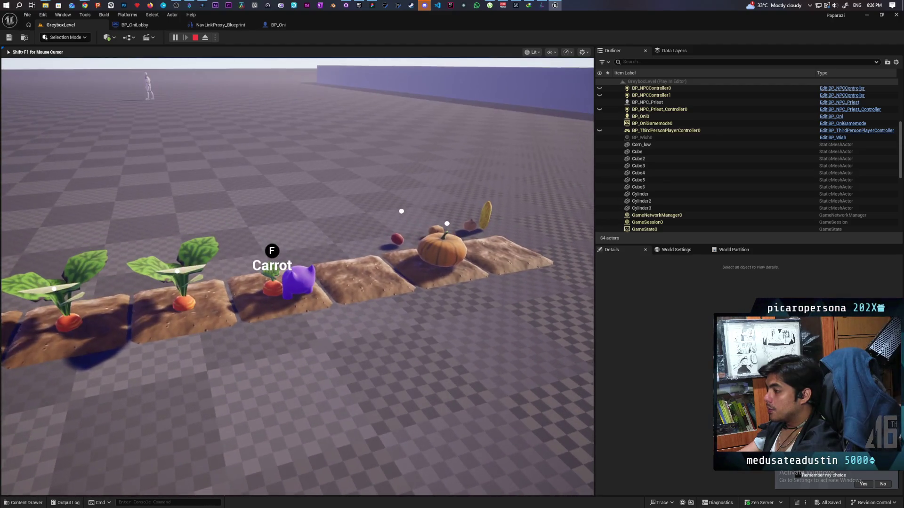
key(a)
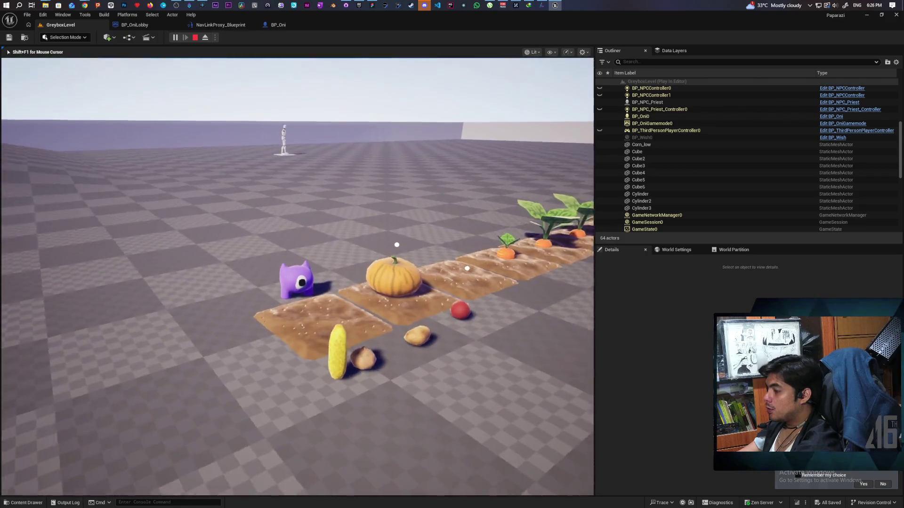
key(a)
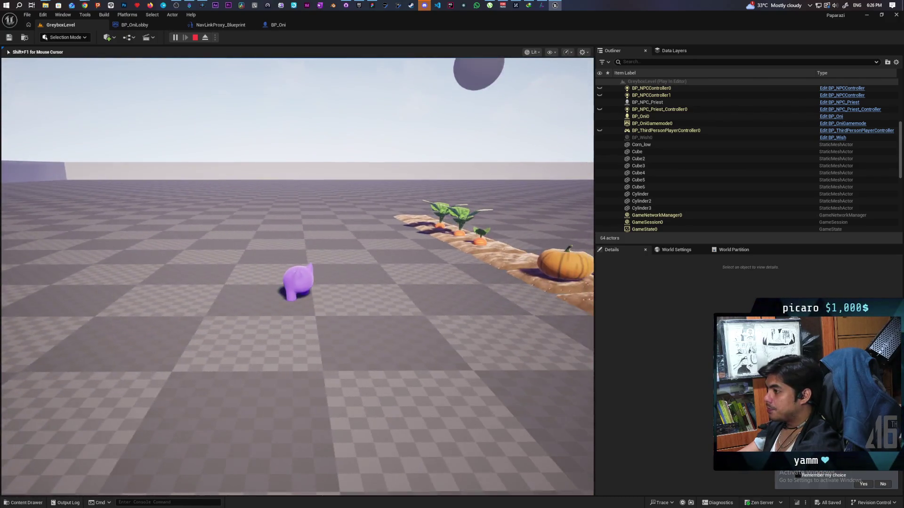
key(Escape)
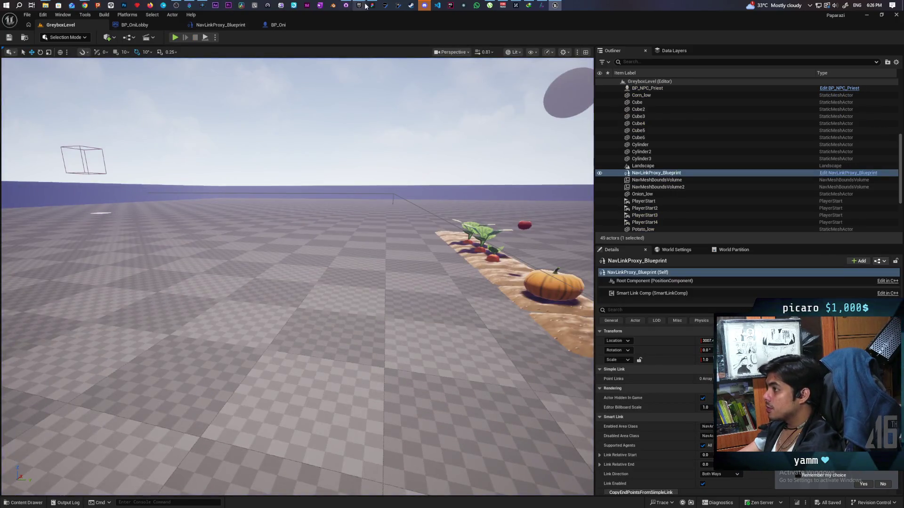
Step: Switch to the tldraw board and scroll around its town map of Farm, Cafe, General Store, Park and New Temple
click(370, 5)
scroll(608, 349, down, 5)
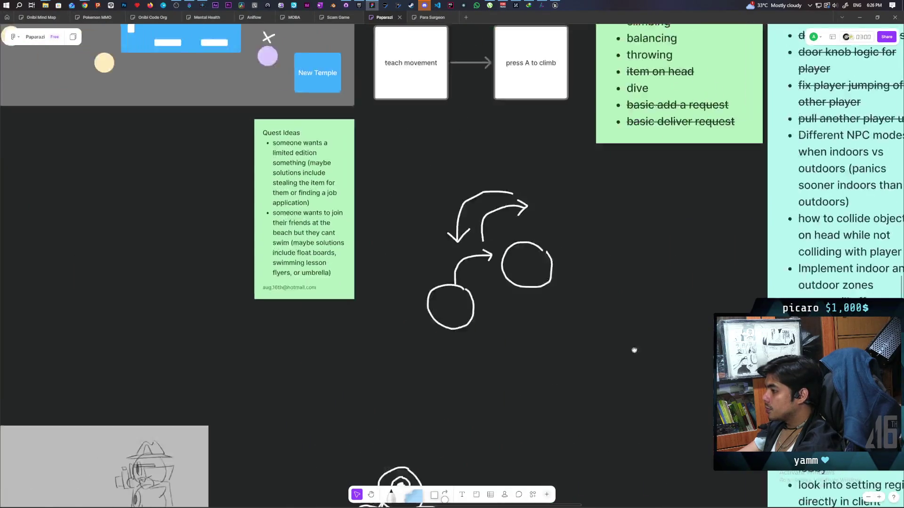
scroll(531, 324, up, 6)
scroll(531, 324, up, 1)
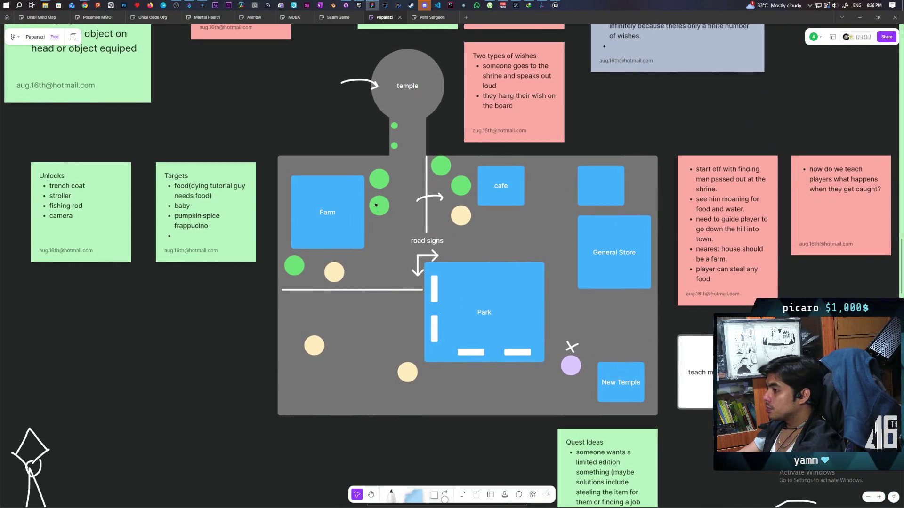
scroll(236, 201, up, 3)
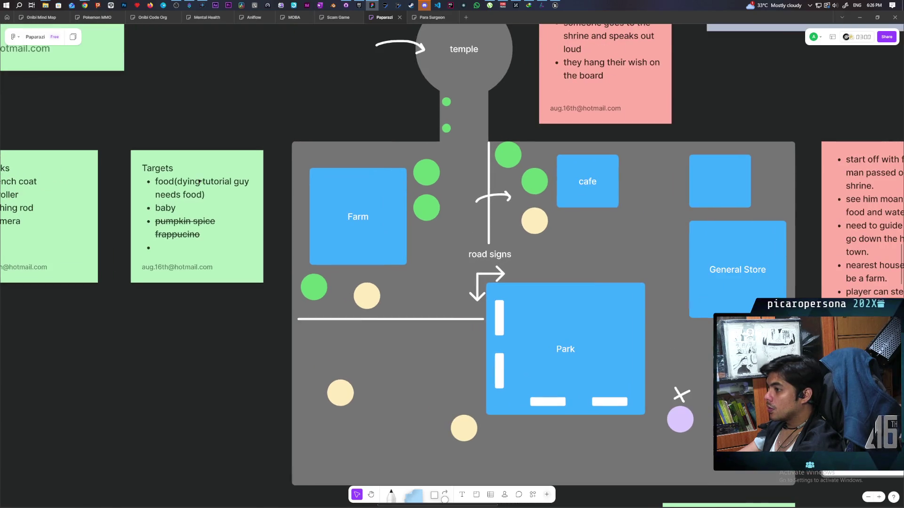
scroll(203, 172, left, 5)
scroll(321, 252, up, 9)
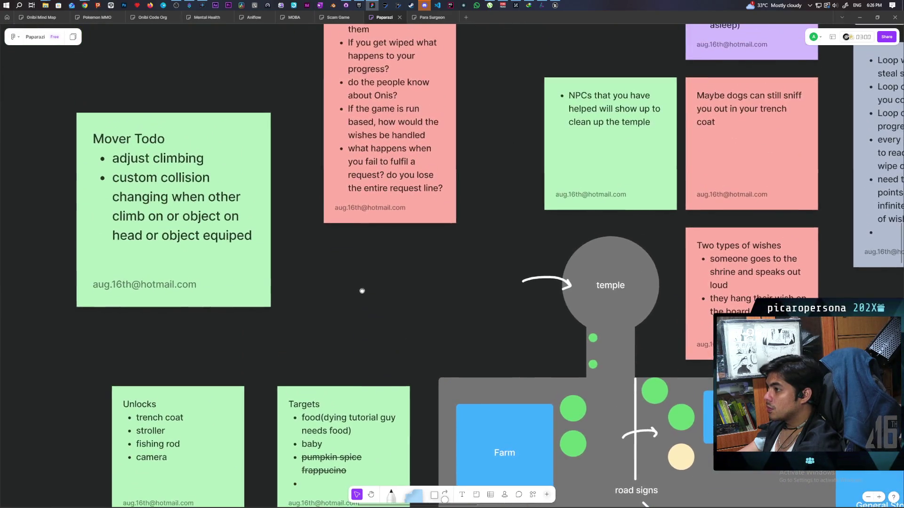
scroll(322, 251, up, 3)
scroll(299, 242, down, 5)
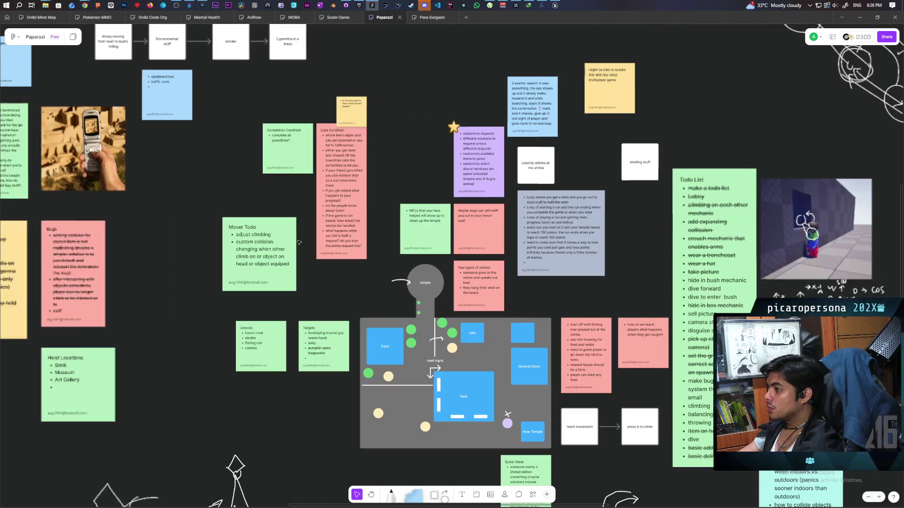
scroll(299, 242, up, 3)
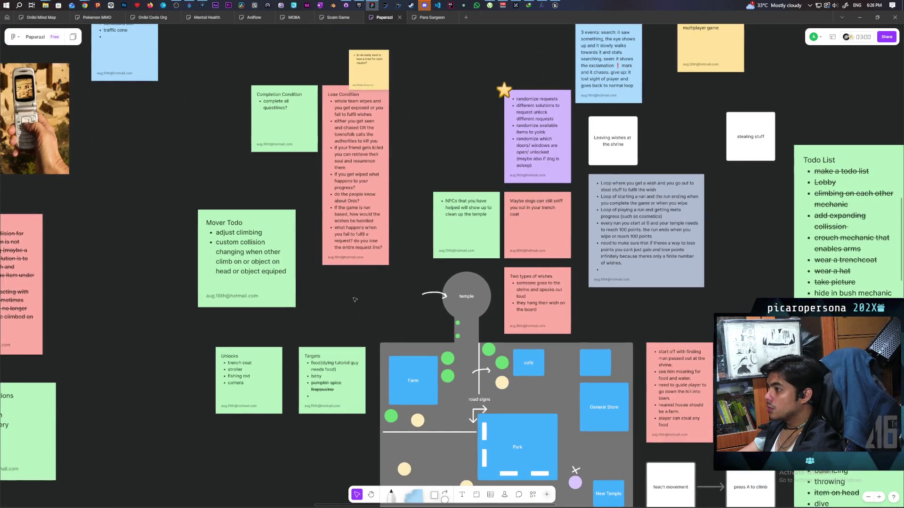
scroll(308, 216, down, 4)
scroll(307, 216, up, 4)
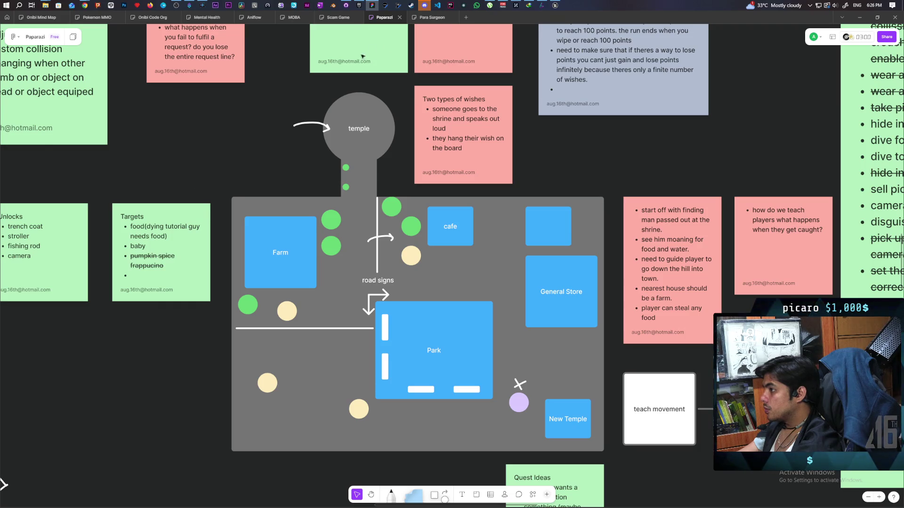
Step: Bring the Unreal editor back and fly the camera to view the farm strip
mouse_move(556, 6)
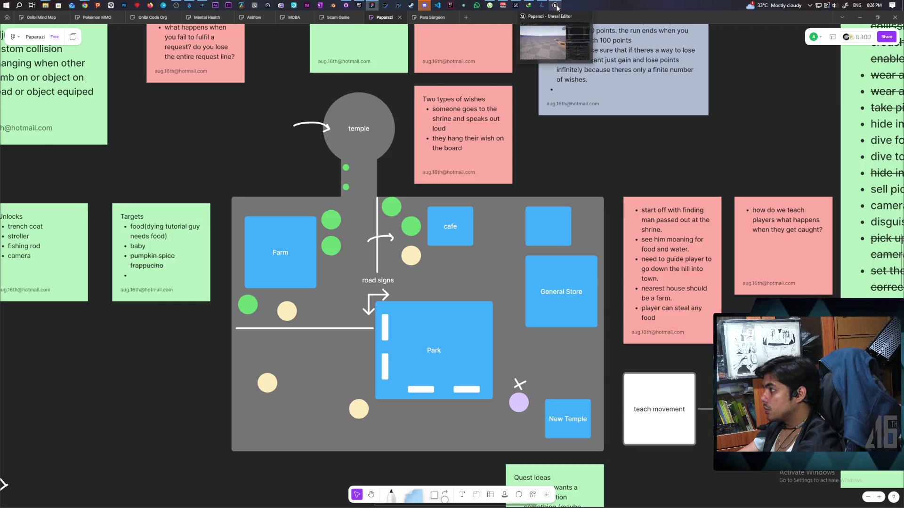
click(544, 27)
mouse_move(351, 259)
mouse_down()
mouse_move(351, 292)
mouse_move(350, 264)
mouse_move(401, 264)
mouse_move(362, 254)
mouse_move(216, 284)
mouse_up()
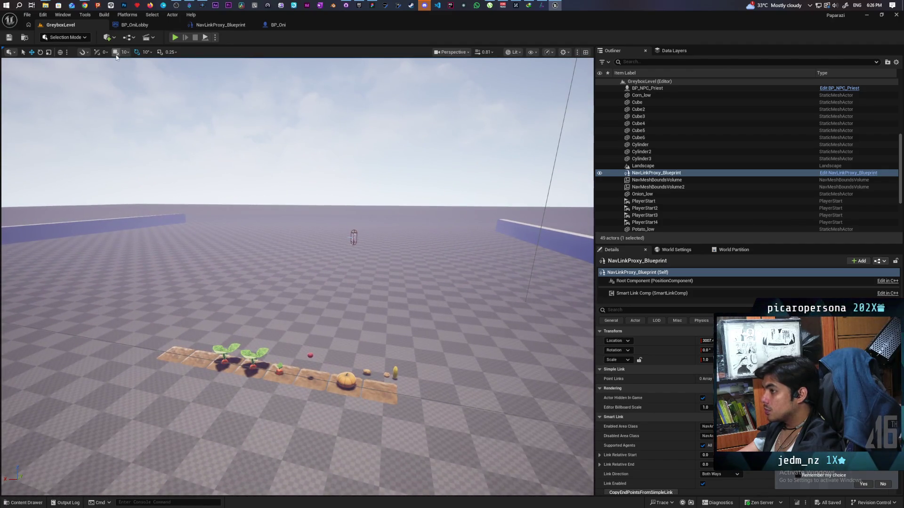
Step: Load the Demo level from Favorite Levels and select the Box Brush wall
click(27, 14)
mouse_move(79, 57)
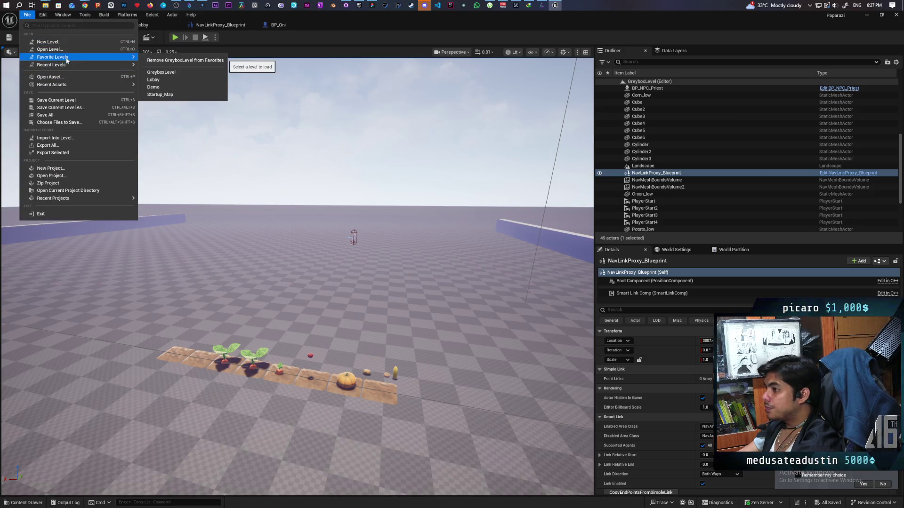
click(172, 87)
mouse_move(270, 202)
mouse_down()
mouse_move(271, 221)
mouse_move(263, 207)
mouse_move(291, 200)
mouse_move(303, 253)
mouse_up()
click(303, 252)
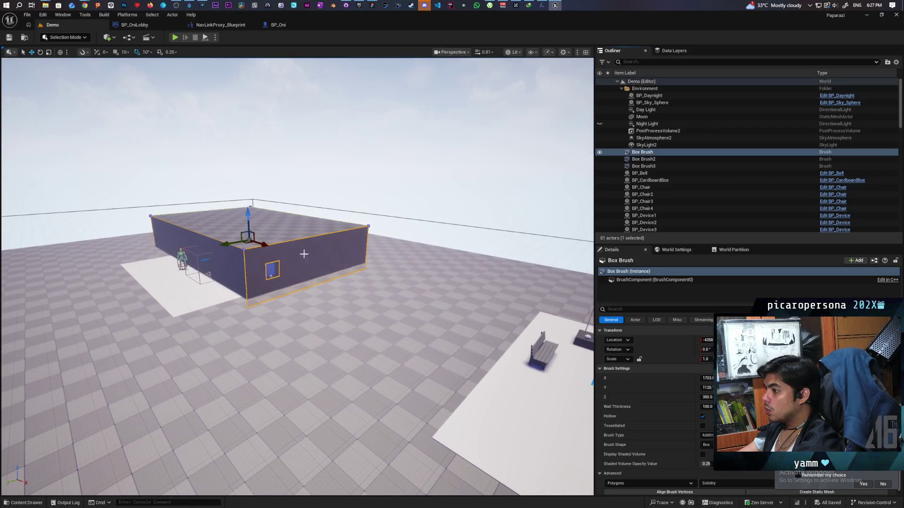
Step: Select the three box brushes, BP_PhysicsDoor, BP_DoorSmartLink2, BP_DoorSmartLink and NavModifierVolume2, and frame them
shift+click(651, 166)
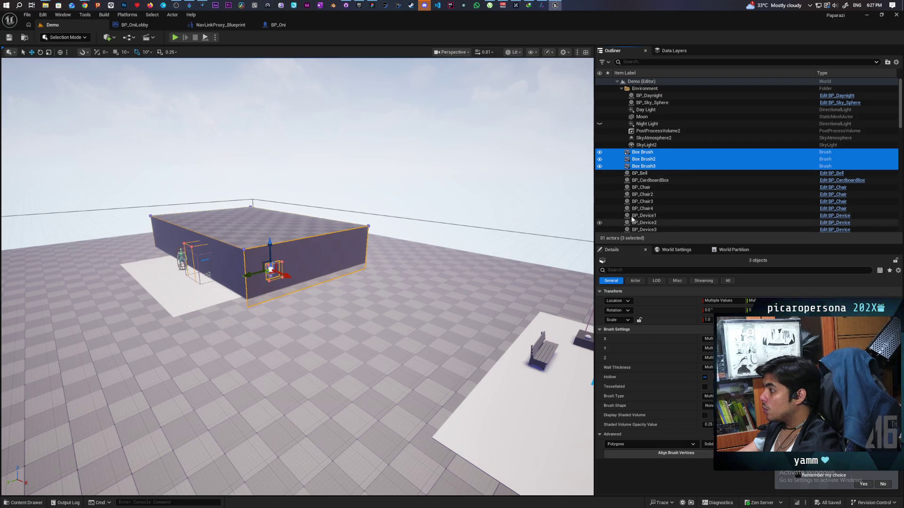
drag(470, 282, 466, 245)
mouse_move(416, 260)
mouse_down()
mouse_move(409, 235)
mouse_move(415, 260)
mouse_up()
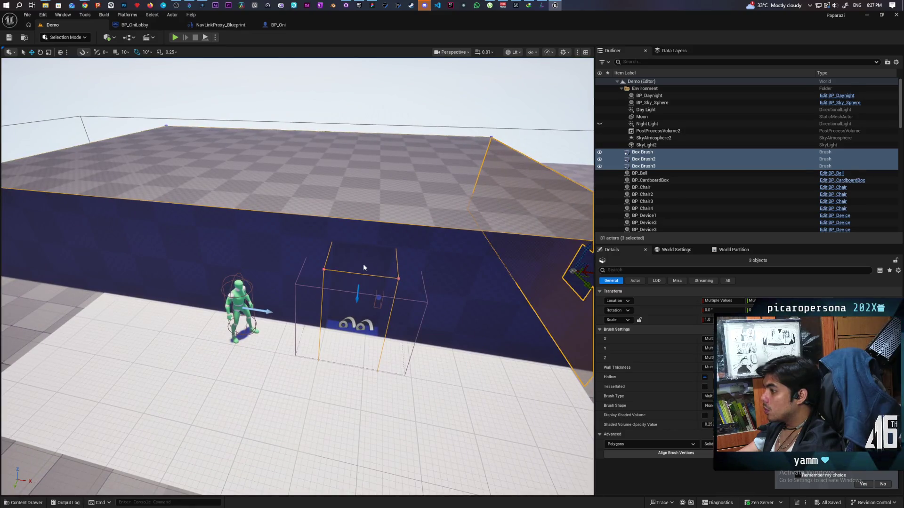
ctrl+click(365, 324)
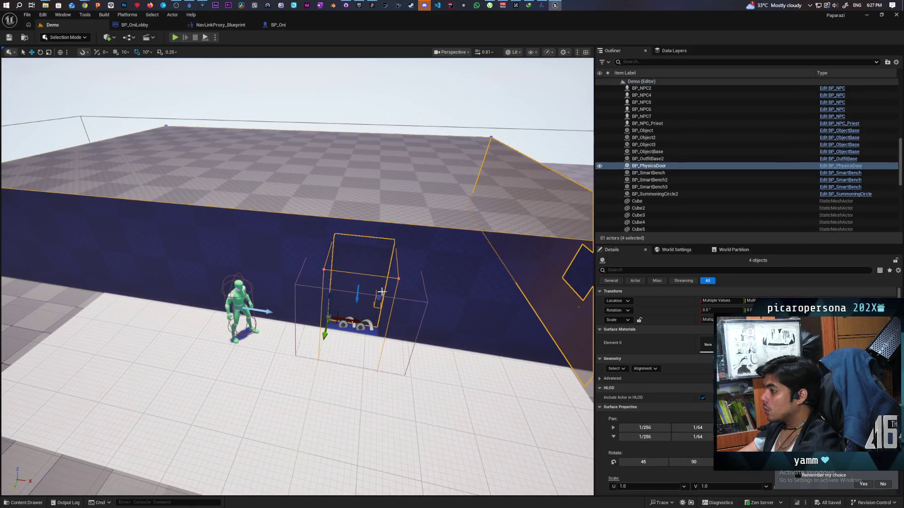
ctrl+click(363, 325)
ctrl+click(353, 324)
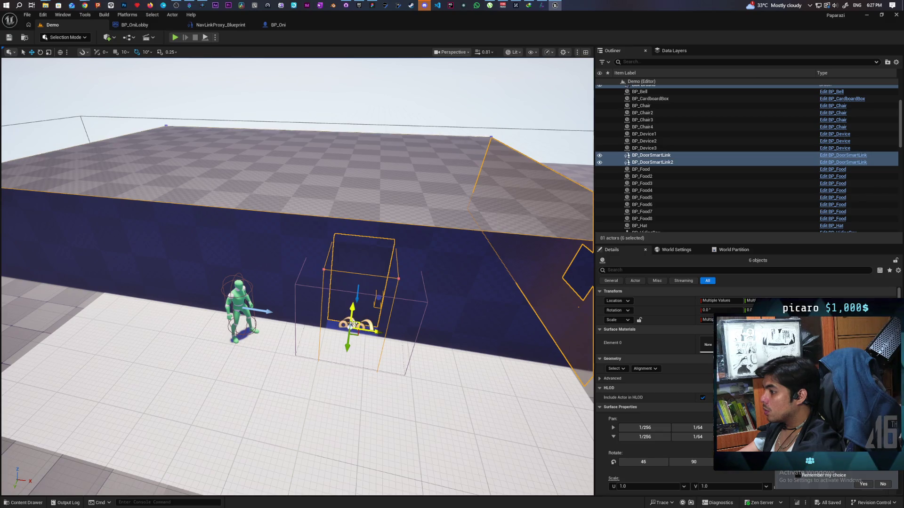
ctrl+click(427, 303)
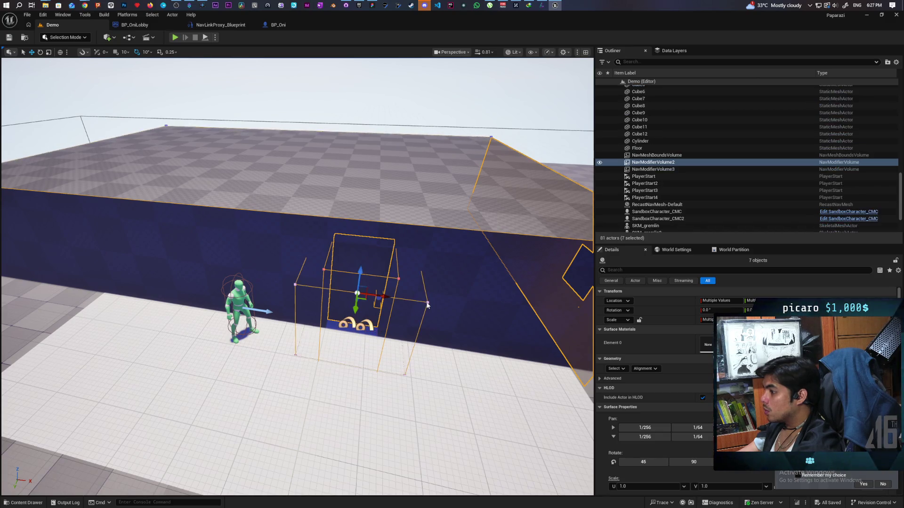
key(f)
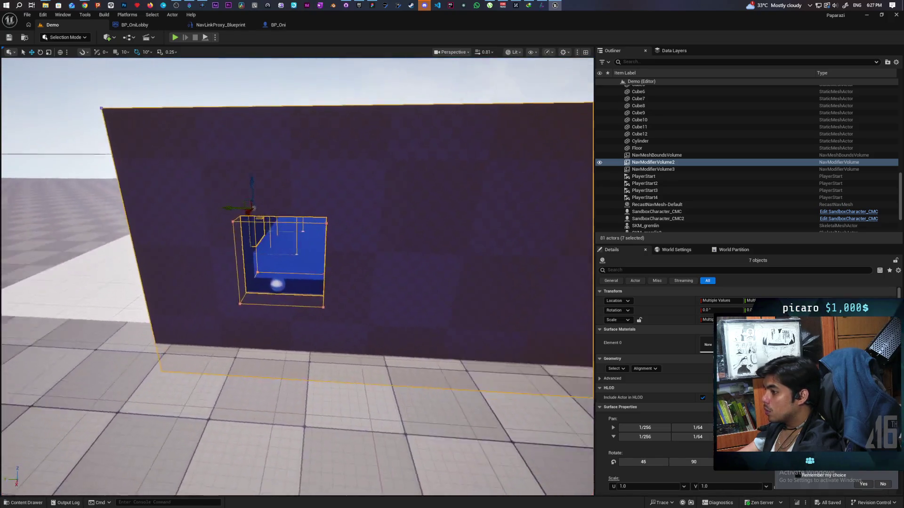
drag(254, 209, 558, 229)
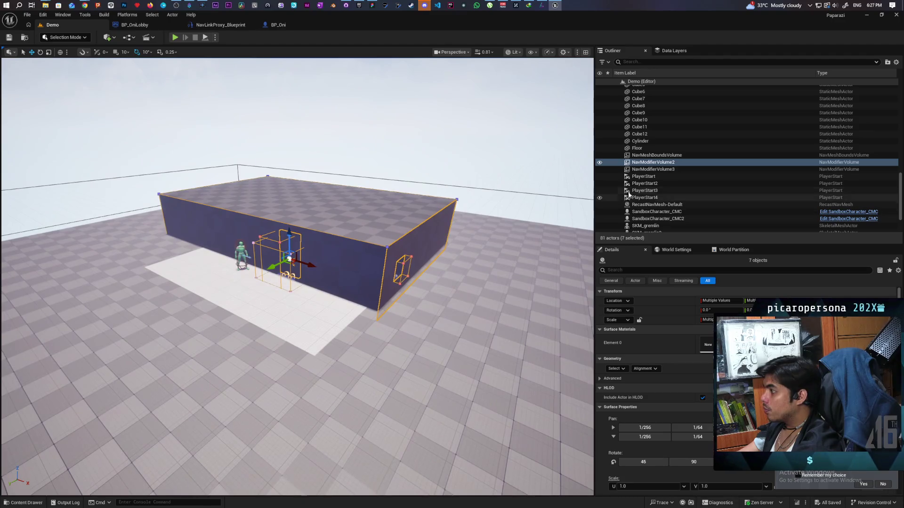
Step: Copy the seven selected actors to the clipboard via Edit > Copy
right_click(642, 164)
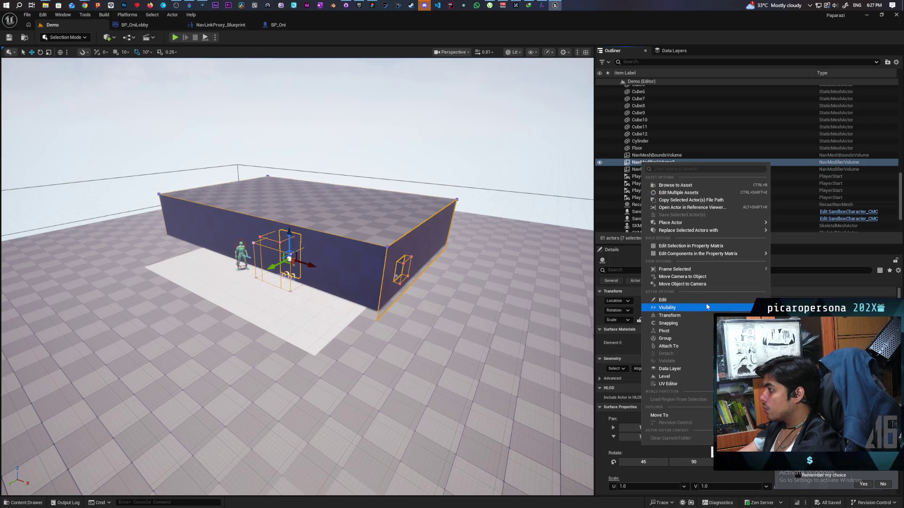
mouse_move(697, 296)
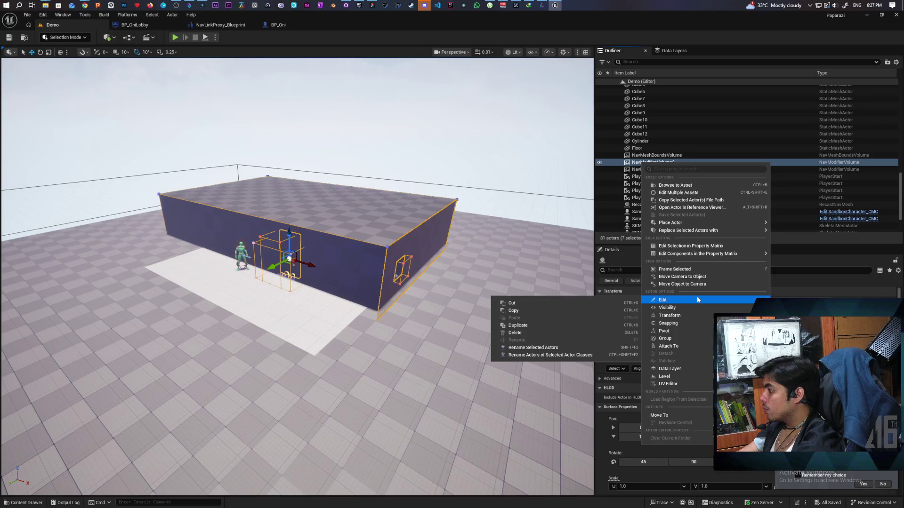
click(528, 312)
click(27, 15)
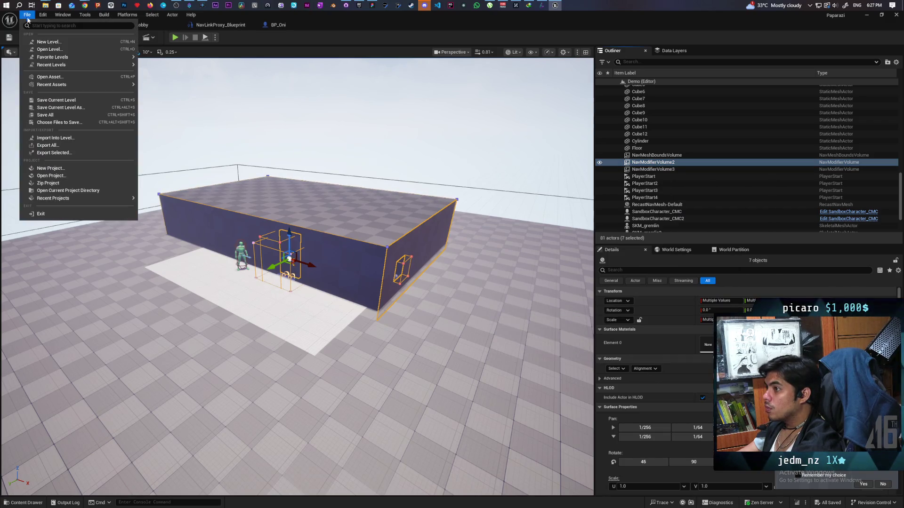
Step: Open GreyboxLevel from Favorite Levels, paste the seven copied actors and frame them
mouse_move(62, 60)
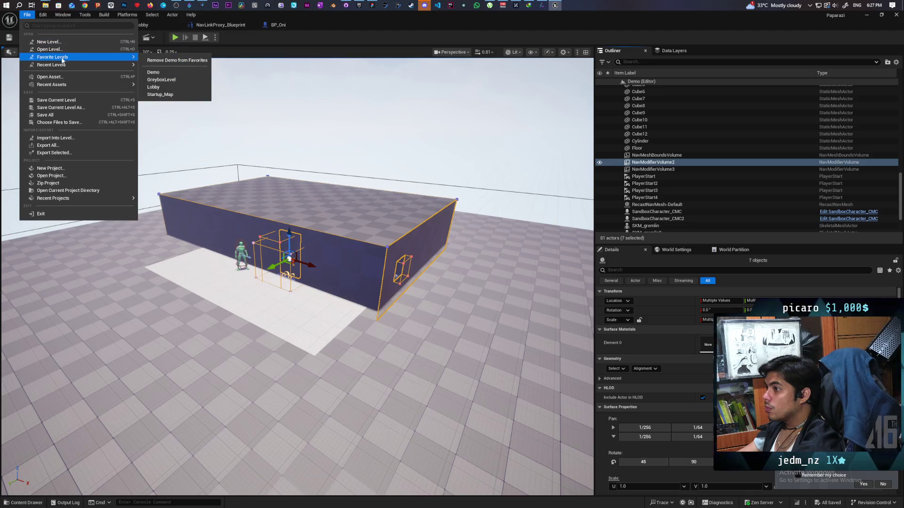
click(179, 81)
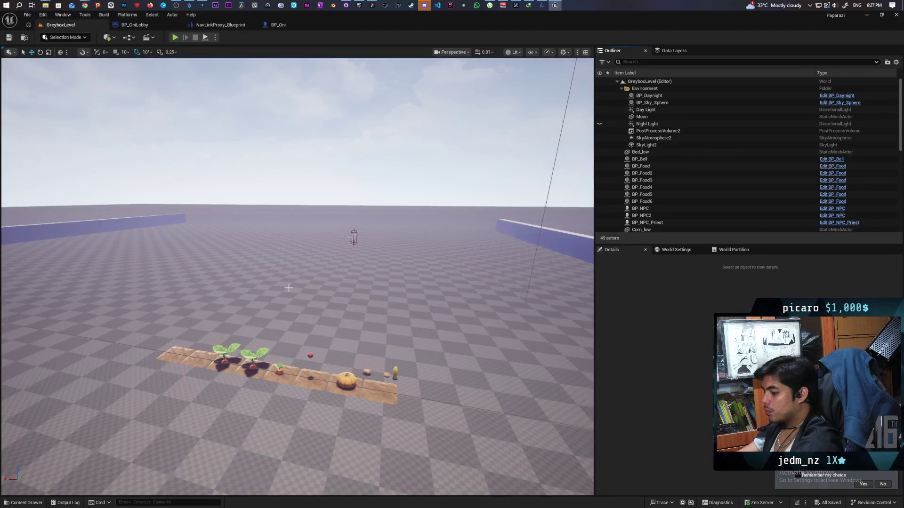
key(ctrl+v)
key(f)
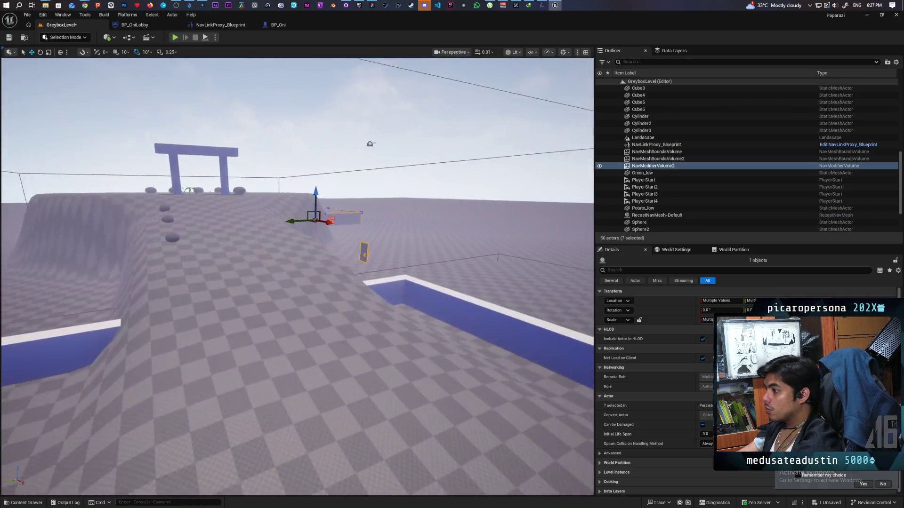
key(f)
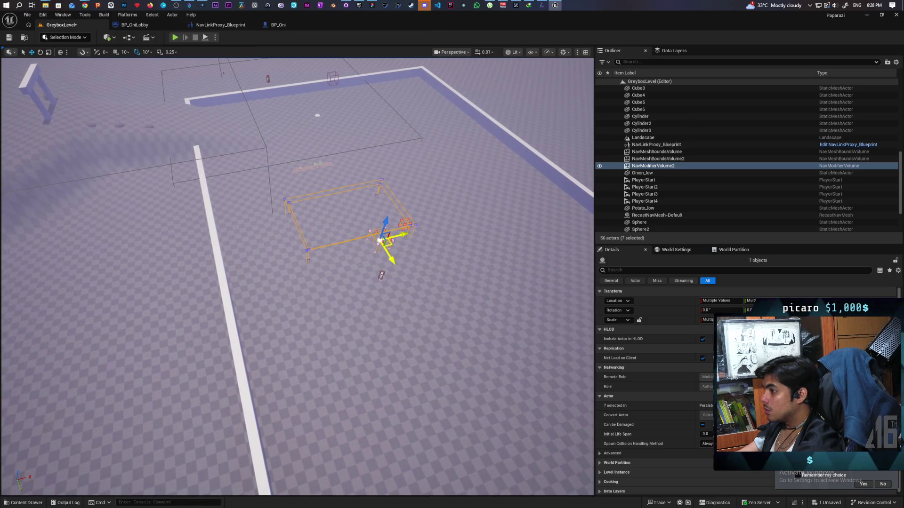
Step: Move BP_PhysicsDoor across the greybox floor into place beside the wall
mouse_move(455, 215)
mouse_down()
mouse_move(455, 169)
mouse_move(445, 226)
mouse_move(440, 217)
mouse_move(430, 235)
mouse_move(417, 222)
mouse_up()
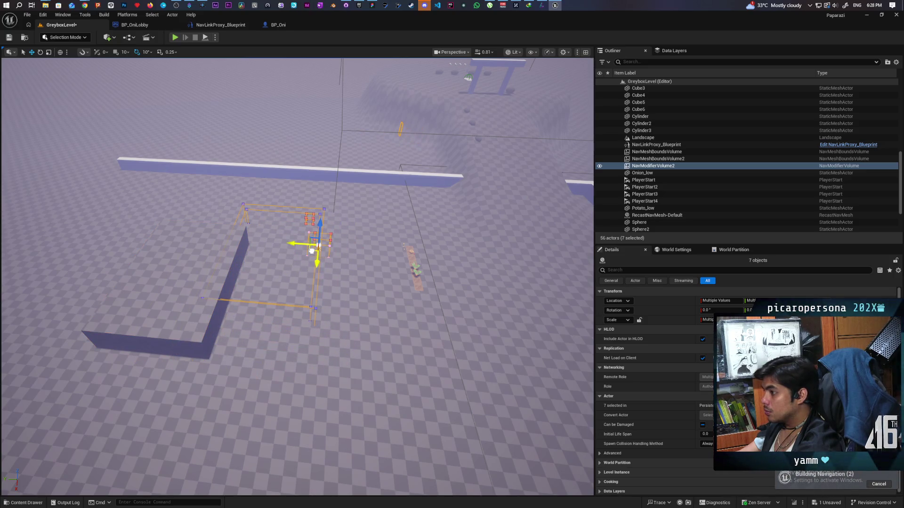
mouse_move(311, 251)
mouse_down()
mouse_move(249, 279)
mouse_move(306, 269)
mouse_move(447, 299)
mouse_move(496, 275)
mouse_move(532, 275)
mouse_move(555, 249)
mouse_up()
click(302, 223)
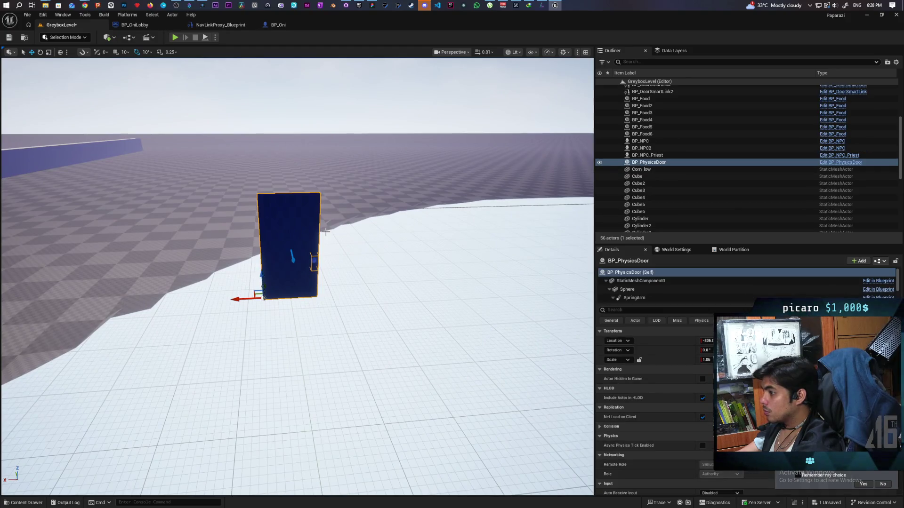
drag(241, 300, 234, 300)
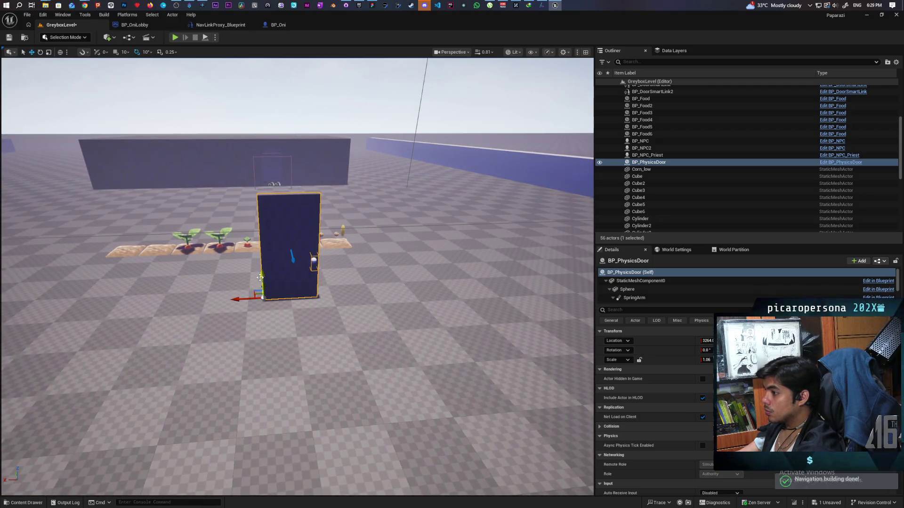
mouse_move(263, 293)
mouse_down()
mouse_move(325, 292)
mouse_move(333, 283)
mouse_move(337, 297)
mouse_move(360, 307)
mouse_move(263, 291)
mouse_up()
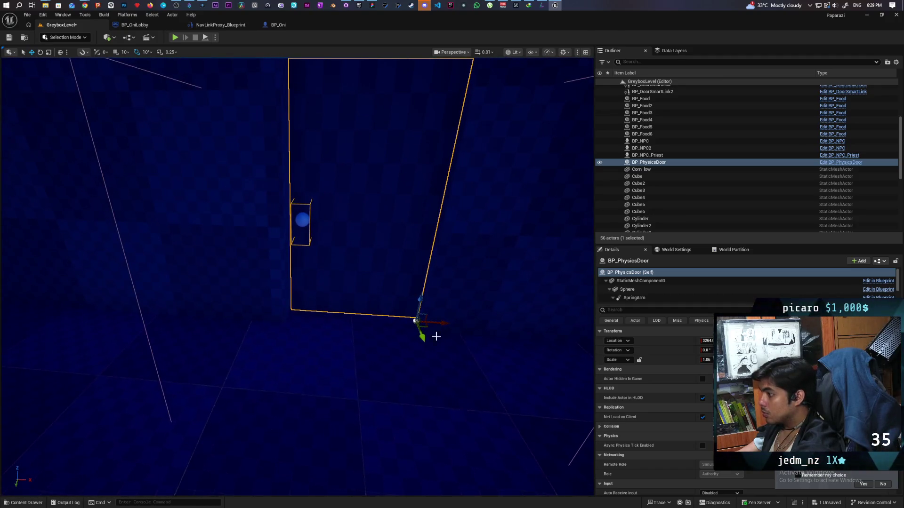
alt+drag(421, 338, 282, 316)
scroll(390, 244, down, 10)
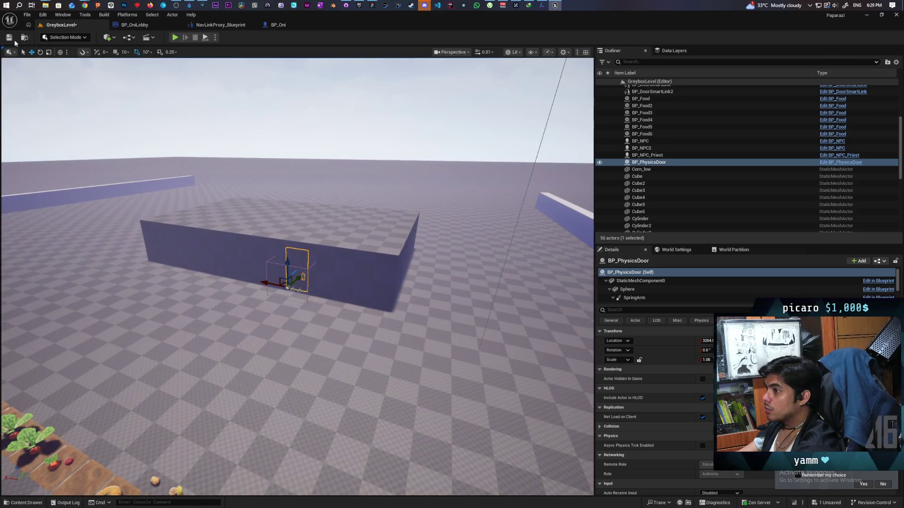
Step: Save the level, then select the Landscape and show the navmesh with P
click(9, 37)
mouse_move(328, 235)
mouse_down()
mouse_move(328, 264)
mouse_move(317, 245)
mouse_move(316, 292)
mouse_up()
click(317, 268)
key(p)
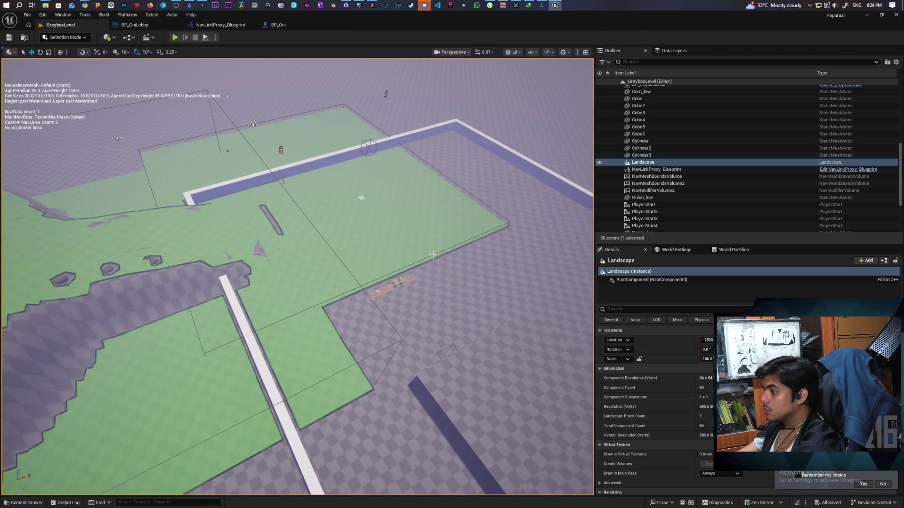
Step: Shrink NavMeshBoundsVolume2's Y extent below 5000 so the green navmesh fits the walled block
click(432, 254)
drag(432, 254, 445, 297)
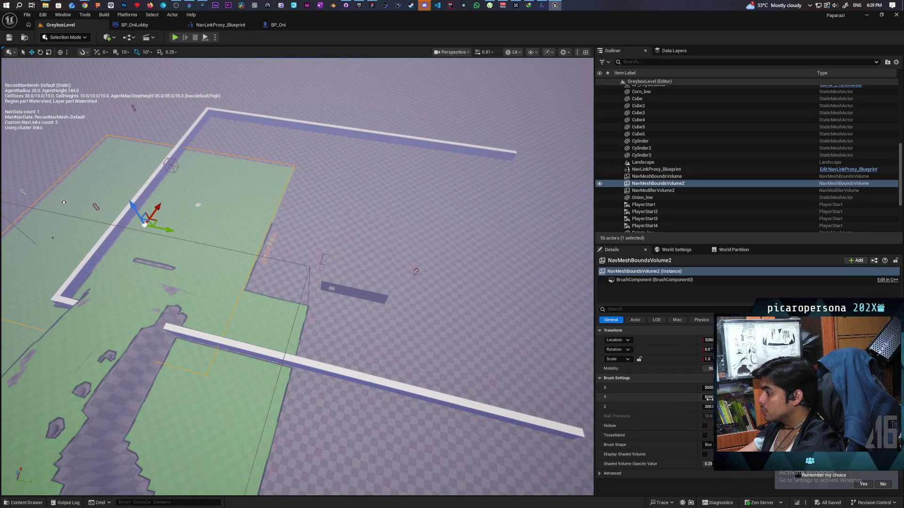
mouse_move(708, 397)
mouse_down()
mouse_move(668, 396)
mouse_move(678, 397)
mouse_up()
drag(510, 340, 480, 310)
mouse_move(15, 146)
mouse_down()
mouse_move(16, 108)
mouse_move(15, 162)
mouse_move(17, 18)
mouse_up()
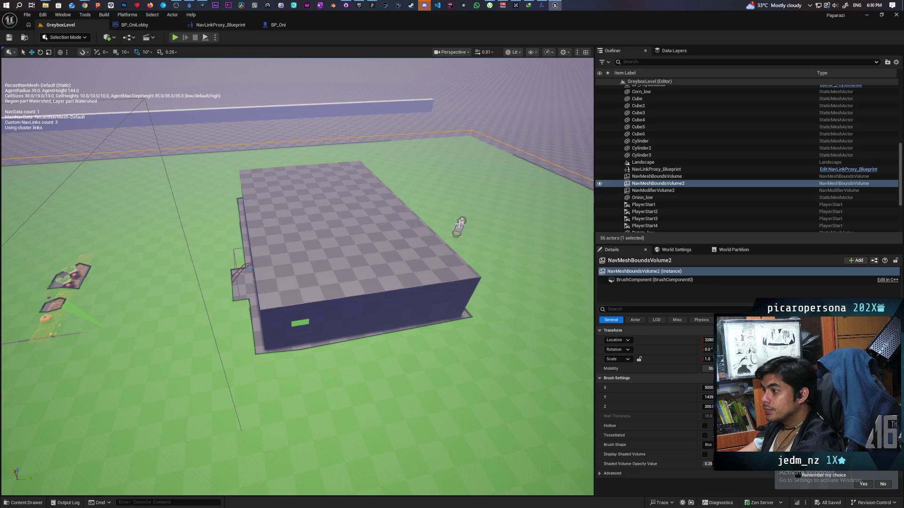
click(461, 225)
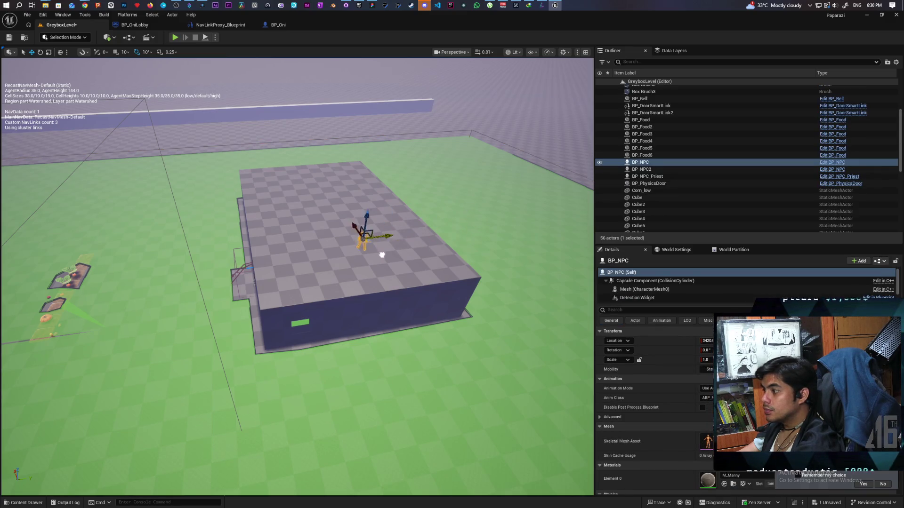
Step: Add a Cube from Quickly Add to Project and snap it down onto the floor with End
scroll(411, 243, up, 6)
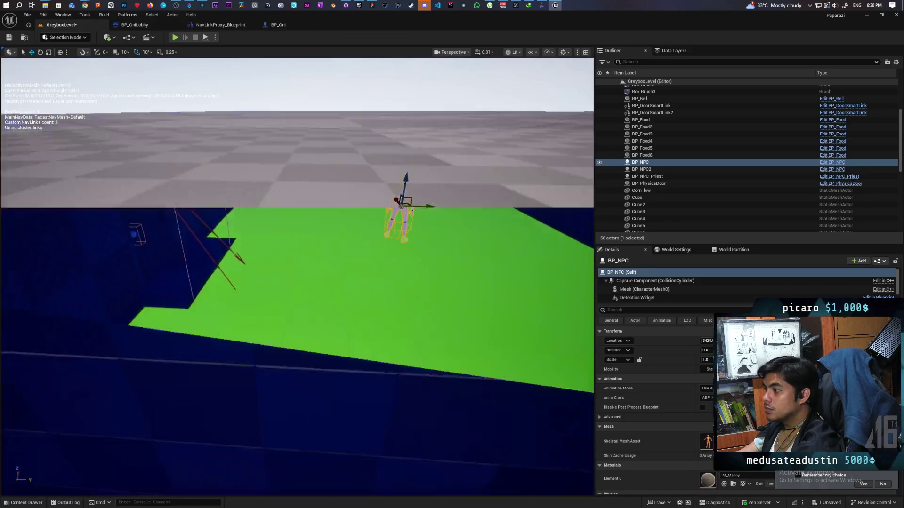
drag(411, 243, 421, 247)
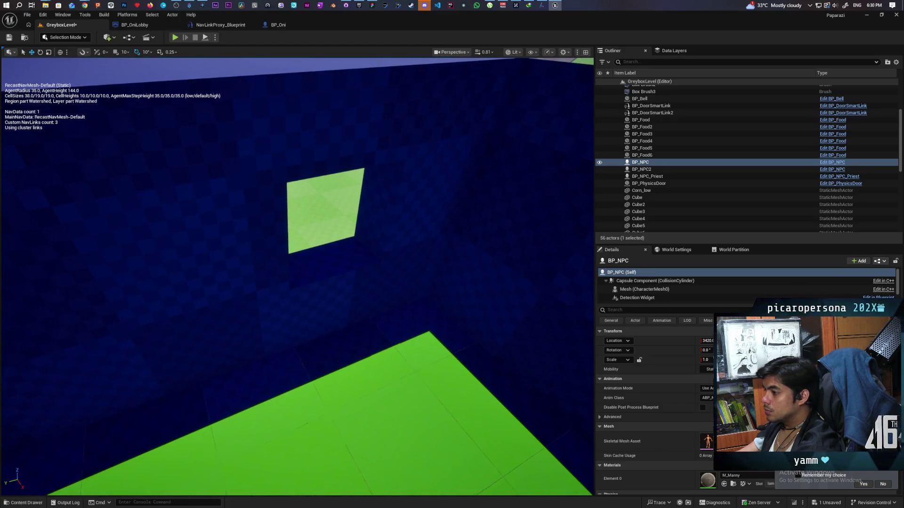
click(15, 504)
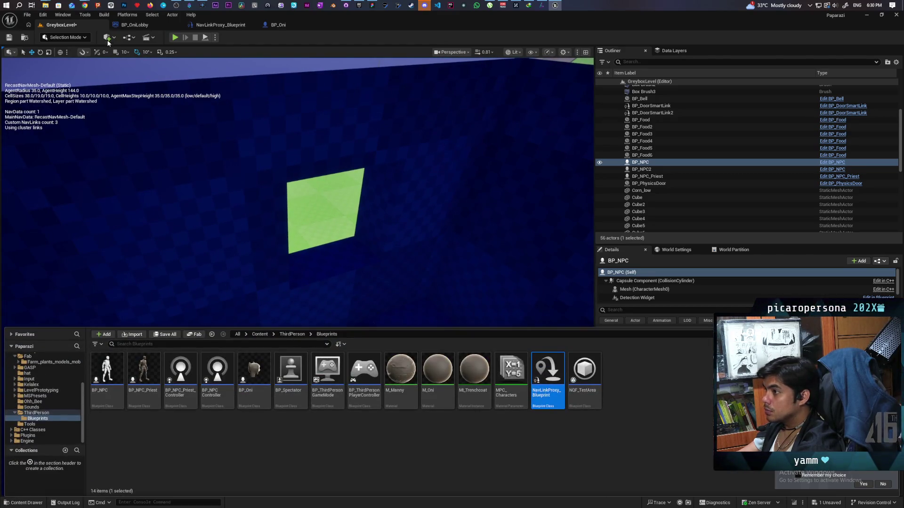
click(107, 40)
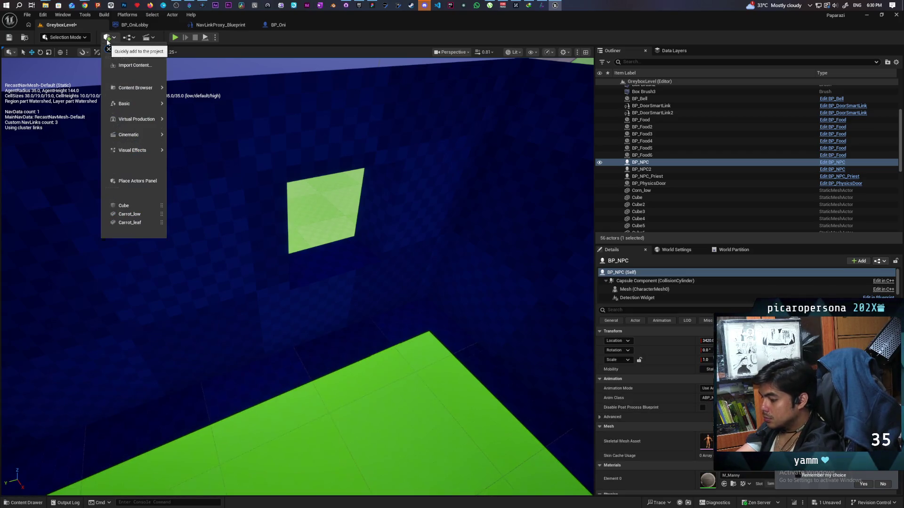
text(cube)
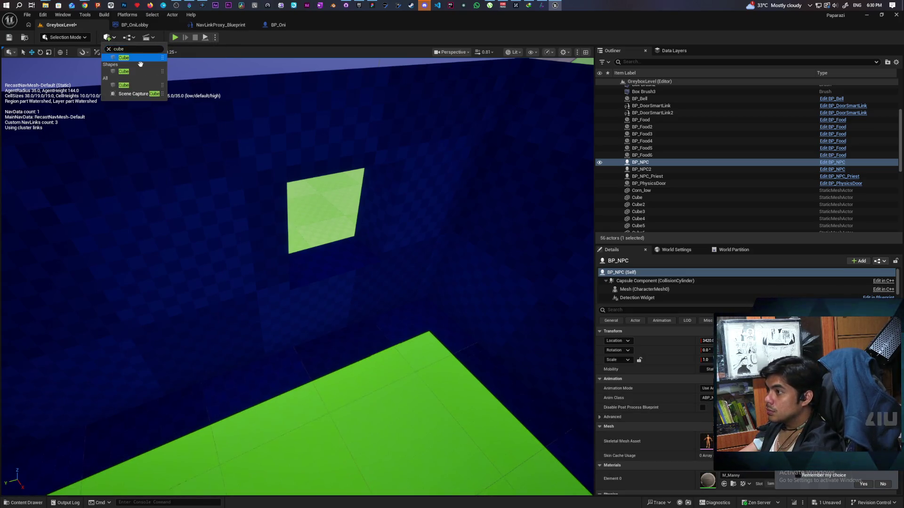
drag(140, 69, 329, 360)
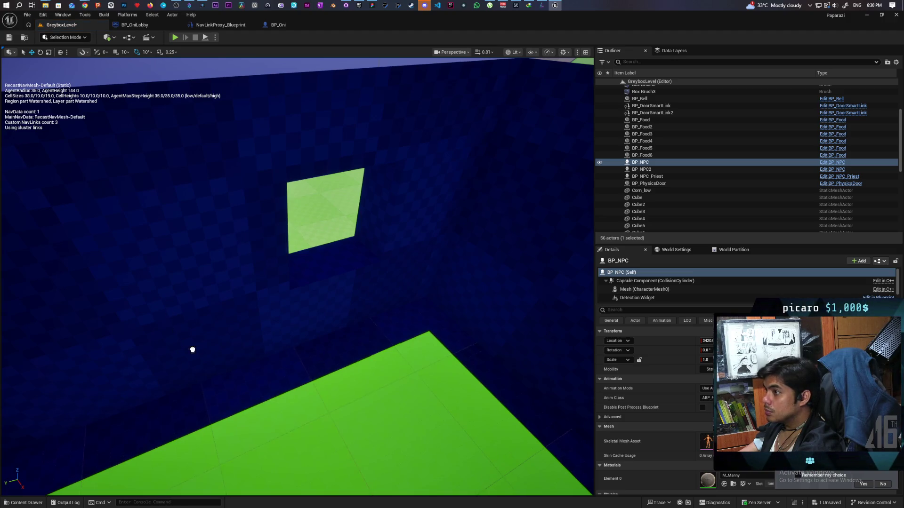
mouse_move(216, 374)
mouse_down()
mouse_move(219, 385)
mouse_move(311, 301)
mouse_move(396, 155)
mouse_up()
mouse_move(429, 91)
mouse_down()
mouse_move(373, 244)
mouse_move(351, 252)
mouse_up()
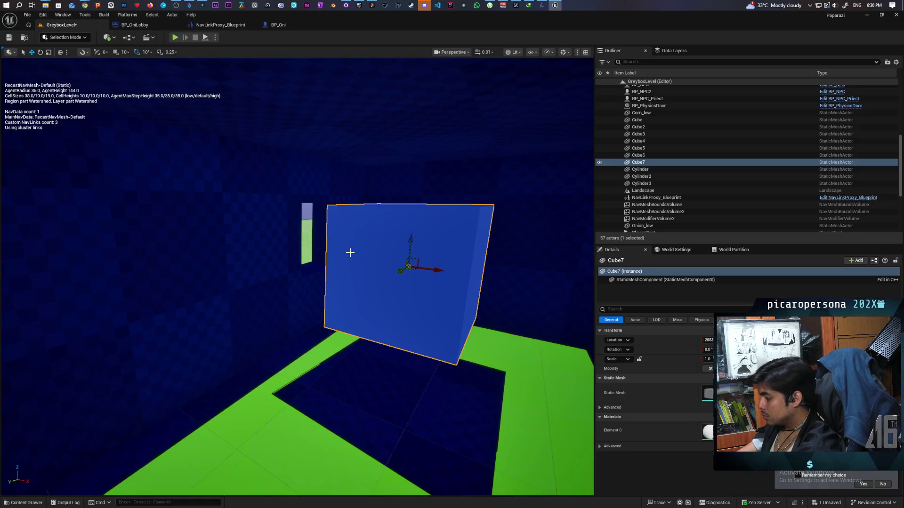
key(End)
Step: Position the cube on the floor beside the blue wall, cutting into the navmesh
mouse_move(420, 364)
mouse_down()
mouse_move(301, 339)
mouse_move(320, 349)
mouse_move(312, 350)
mouse_up()
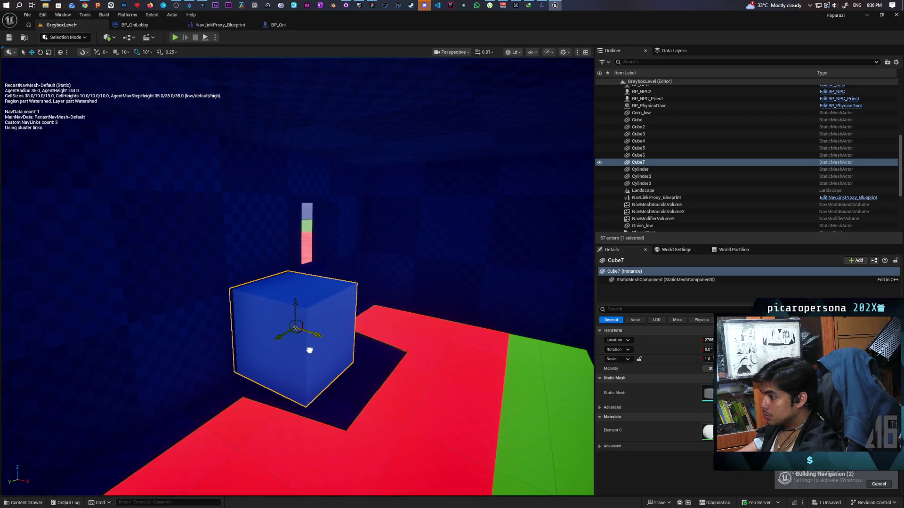
drag(414, 347, 414, 325)
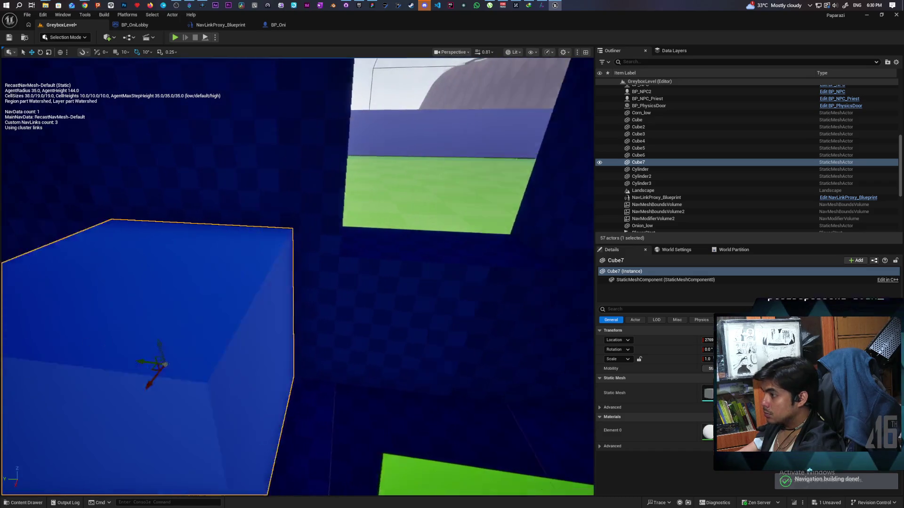
key(f)
scroll(267, 298, down, 3)
mouse_move(266, 299)
mouse_down()
mouse_move(417, 309)
mouse_move(424, 302)
mouse_up()
mouse_move(345, 266)
mouse_down()
mouse_move(330, 262)
mouse_move(344, 266)
mouse_up()
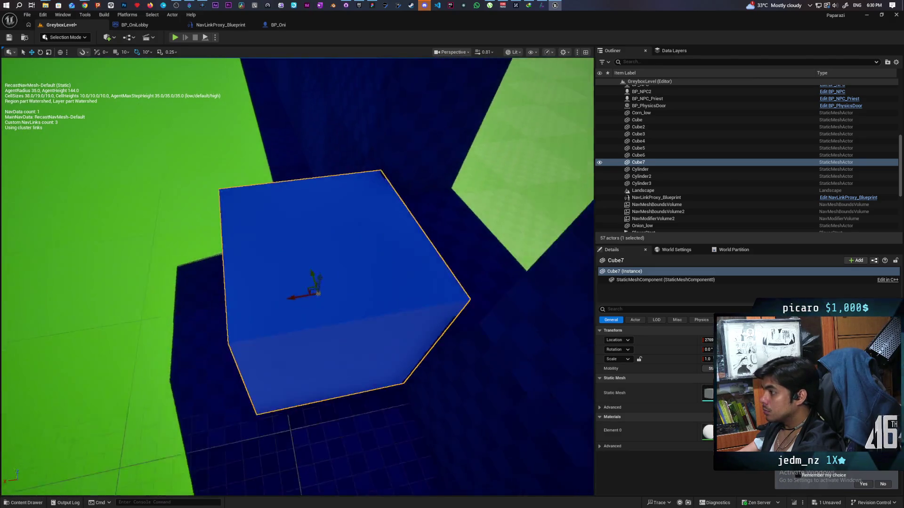
mouse_move(269, 163)
mouse_down()
mouse_move(280, 186)
mouse_move(281, 170)
mouse_up()
drag(398, 274, 398, 273)
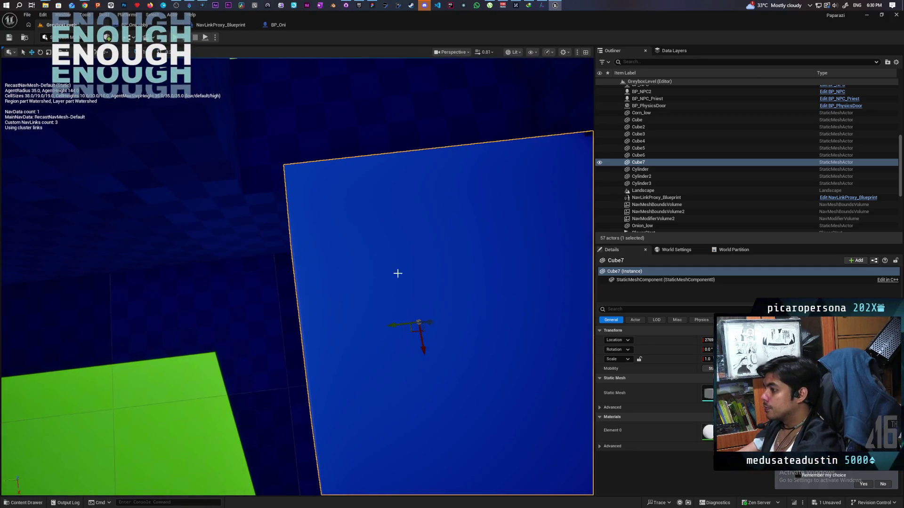
mouse_move(395, 326)
mouse_down()
mouse_move(343, 337)
mouse_move(365, 321)
mouse_move(313, 211)
mouse_move(313, 264)
mouse_move(289, 269)
mouse_up()
mouse_move(335, 384)
mouse_down()
mouse_move(323, 339)
mouse_move(322, 358)
mouse_move(278, 379)
mouse_up()
Step: Place BP_Food from Core > Interactables in front of the cube wall, save, and switch to the Epic Games Launcher
key(ctrl+space)
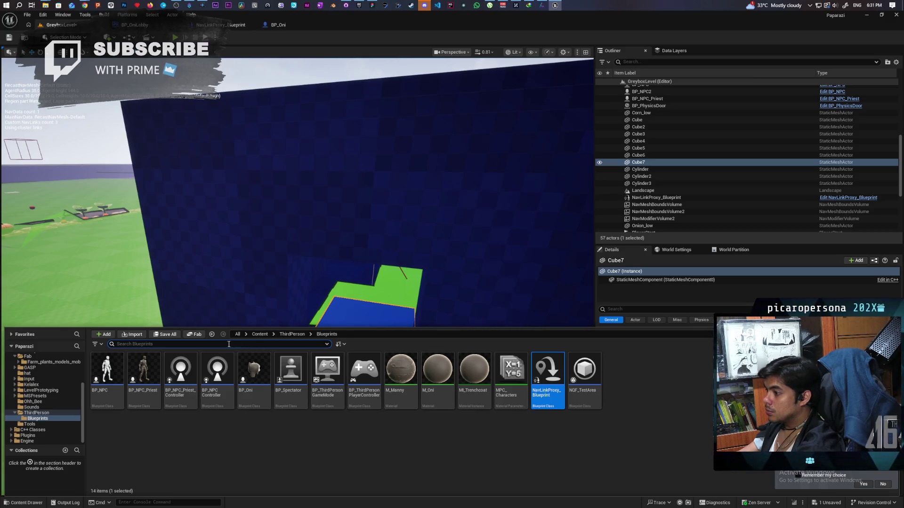
click(260, 335)
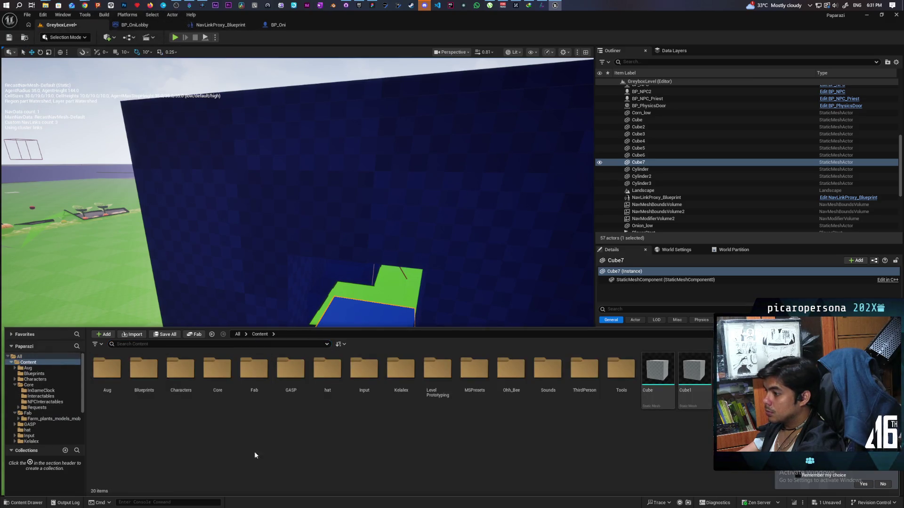
double_click(210, 374)
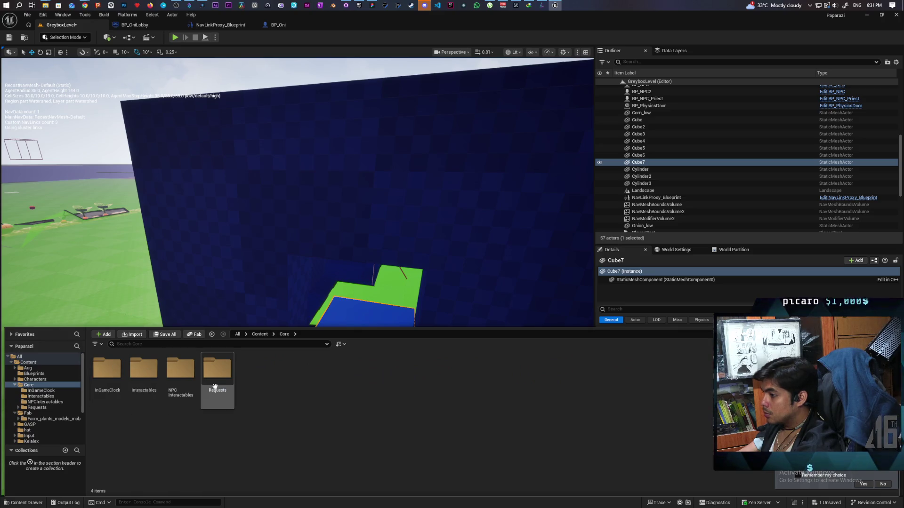
double_click(143, 369)
mouse_move(215, 384)
mouse_down()
mouse_move(339, 317)
mouse_move(343, 327)
mouse_move(324, 335)
mouse_up()
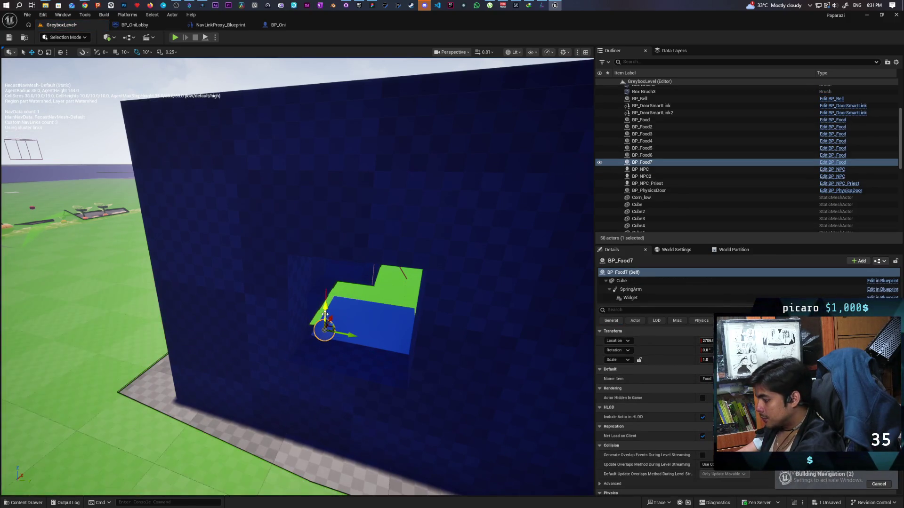
key(ctrl+s)
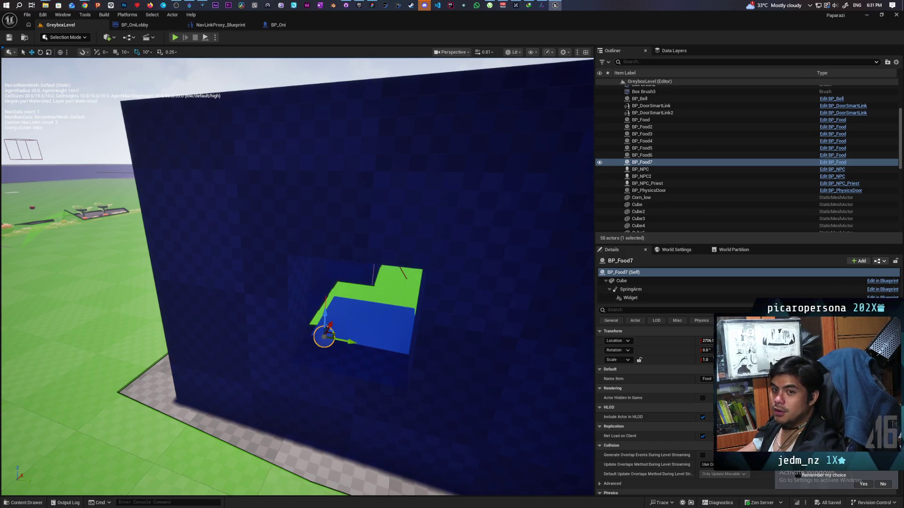
click(358, 5)
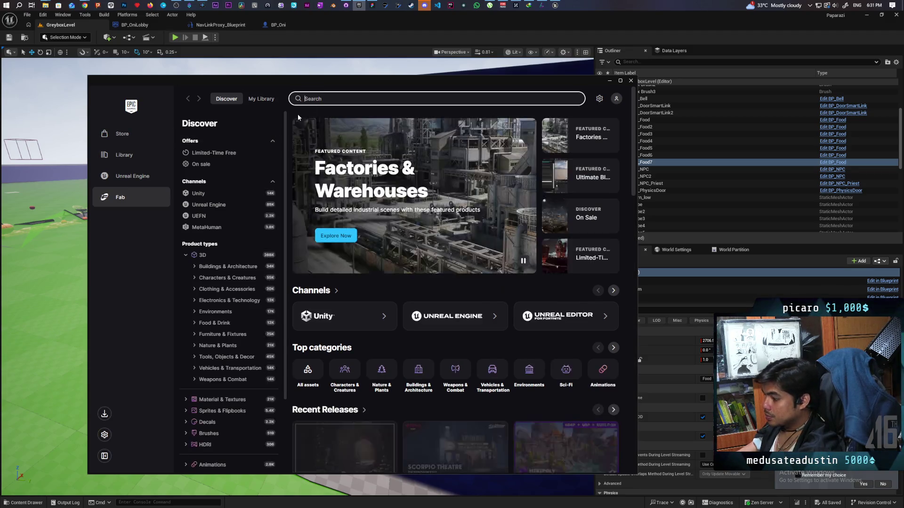
Step: Search Fab for "pie" and filter the results to free products only
text(pie)
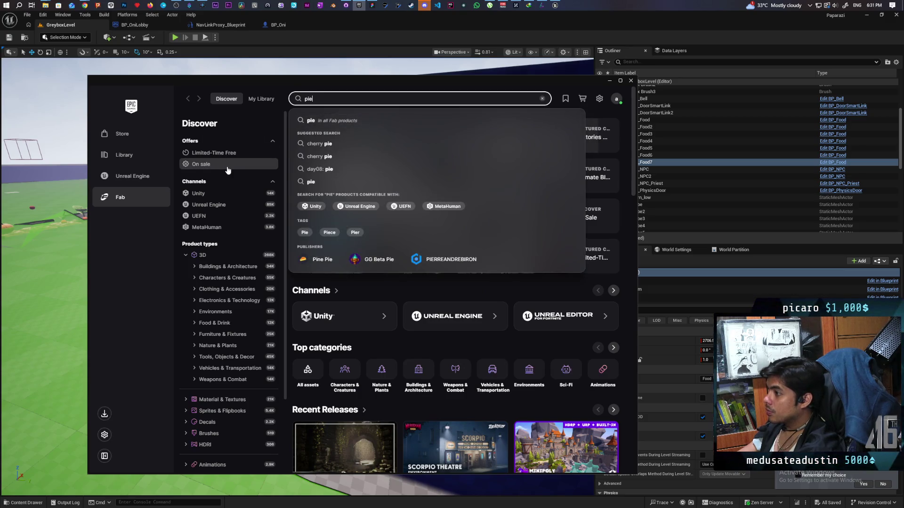
key(Return)
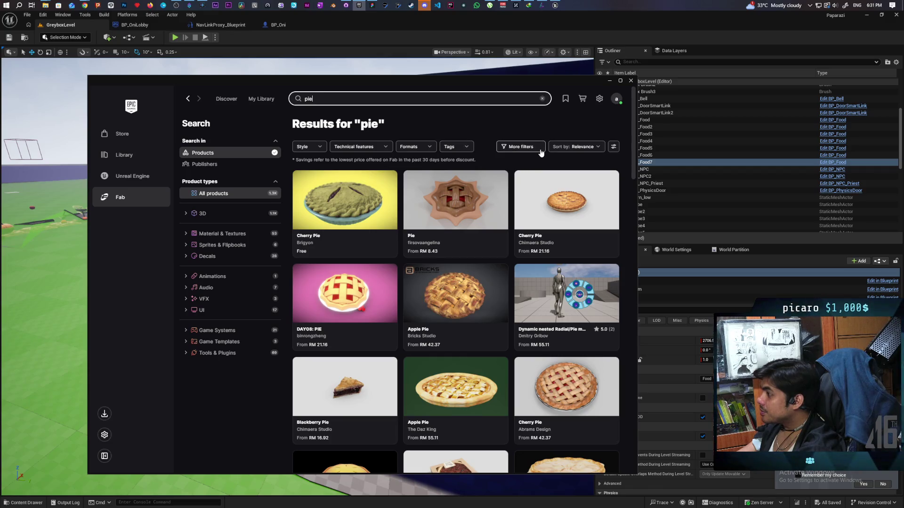
click(541, 151)
click(516, 165)
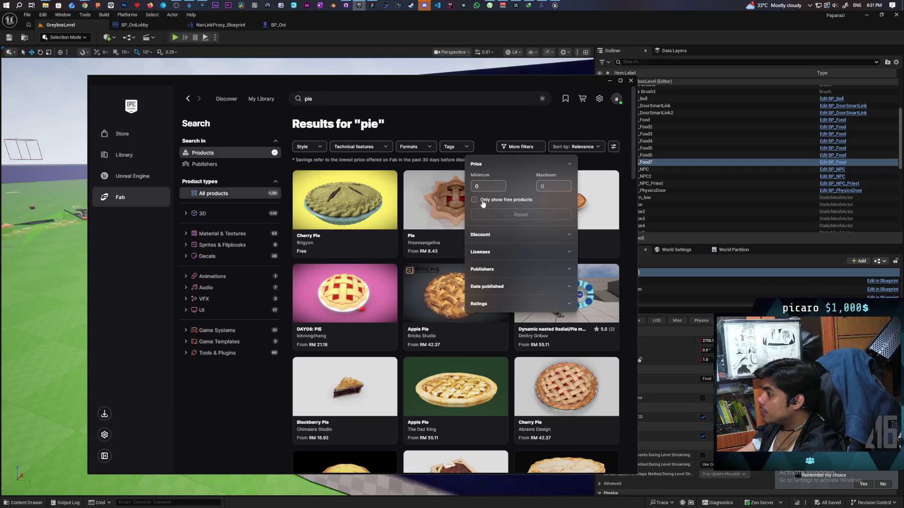
click(483, 204)
click(460, 118)
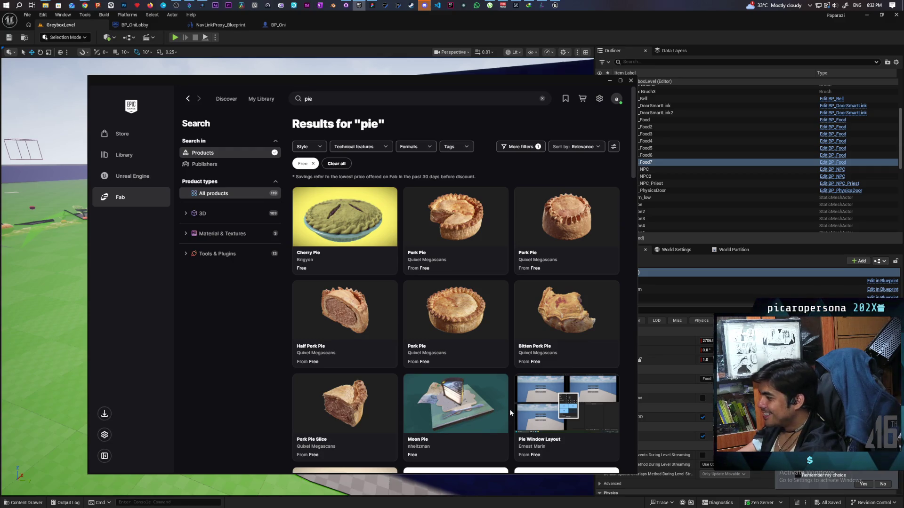
Step: Scroll through the free results and open the Pie asset
scroll(527, 368, down, 2)
scroll(527, 369, down, 1)
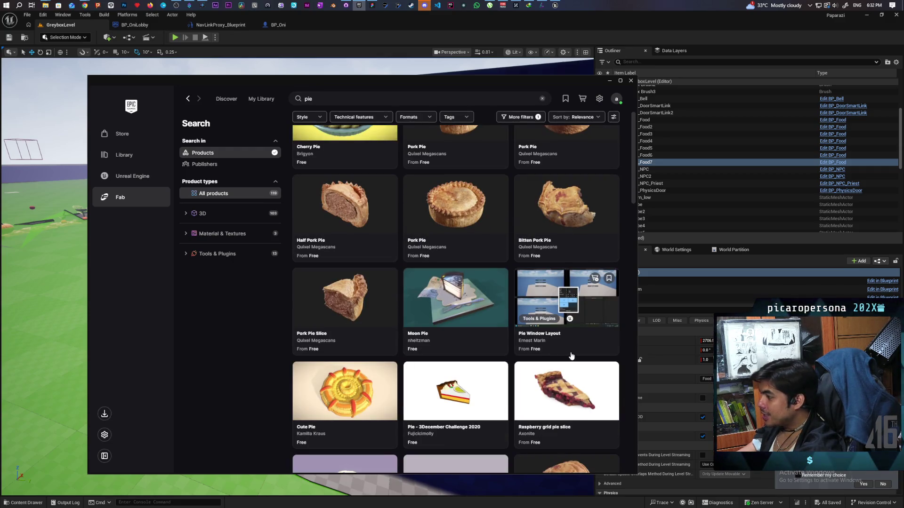
scroll(473, 324, down, 3)
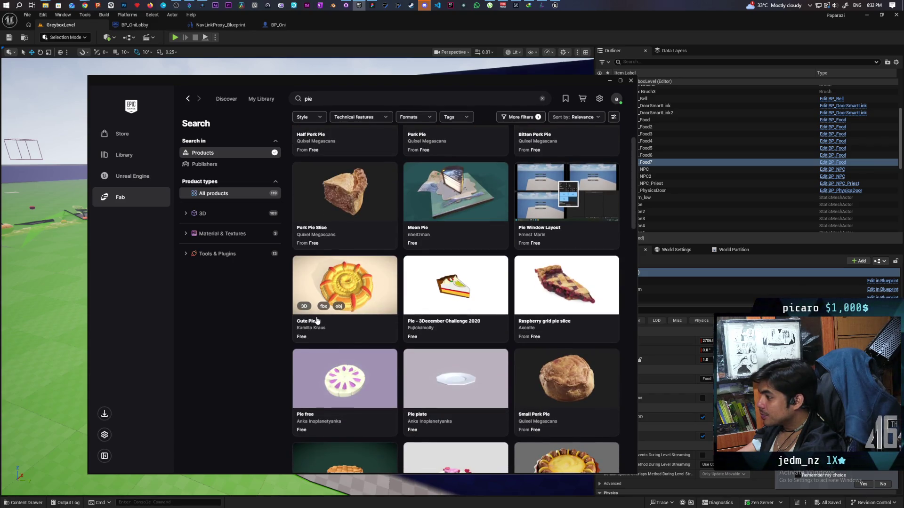
scroll(418, 307, down, 3)
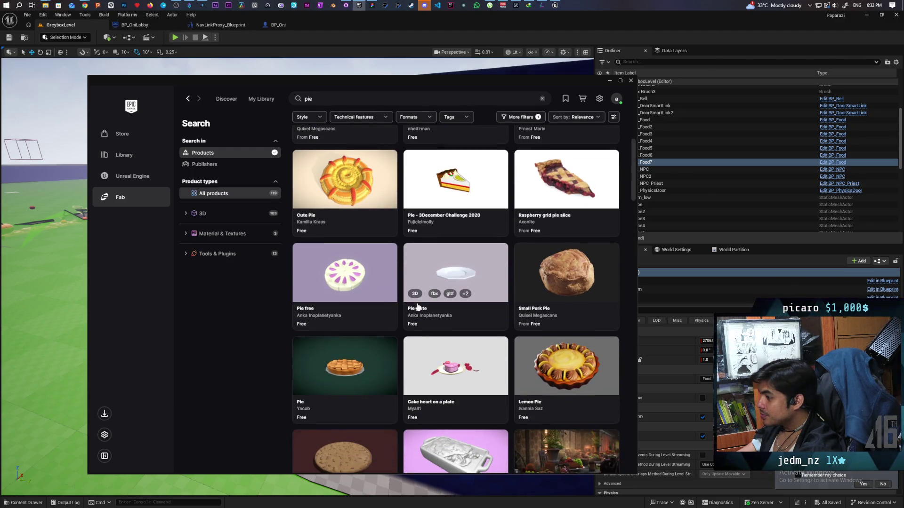
scroll(418, 307, down, 3)
click(345, 240)
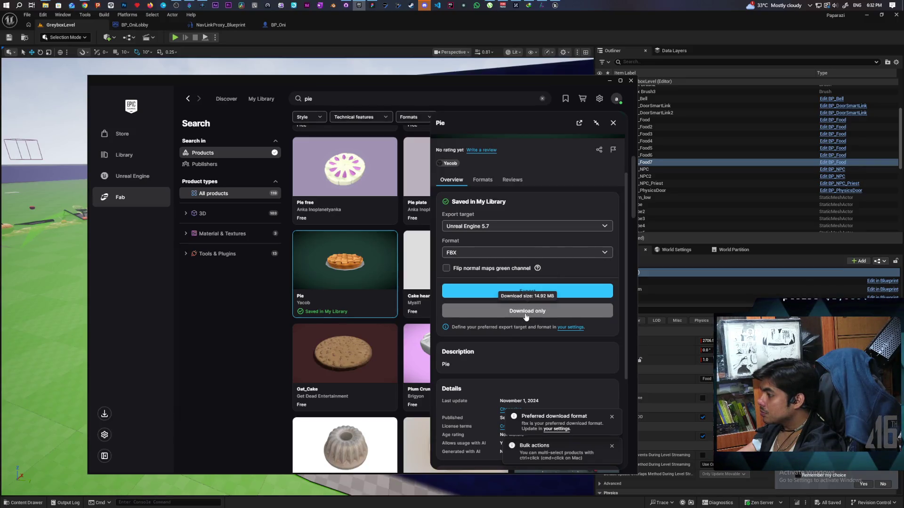
Step: Dismiss the download format and bulk actions notices and check the Download Manager
click(612, 418)
click(612, 447)
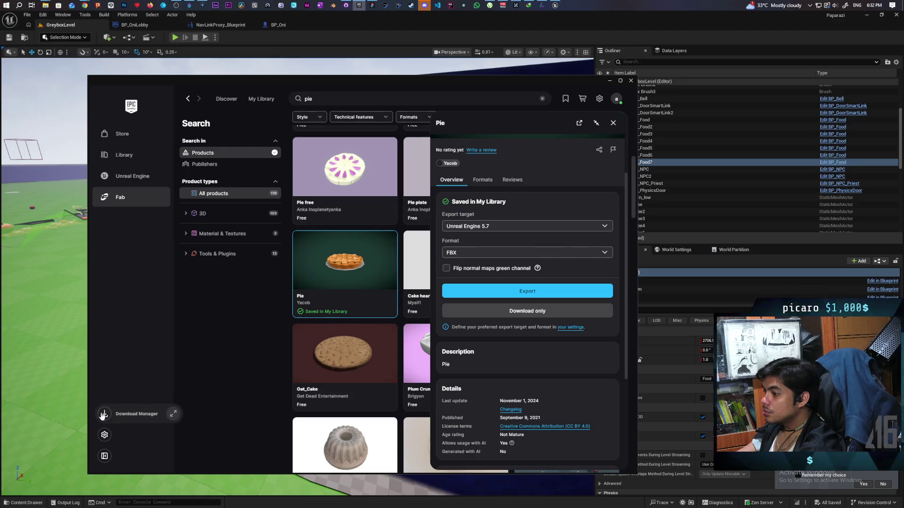
click(172, 414)
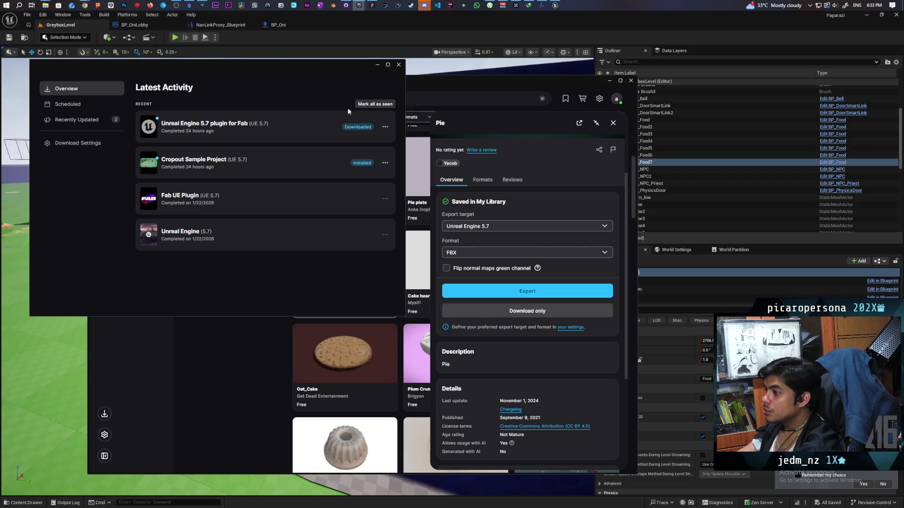
click(398, 65)
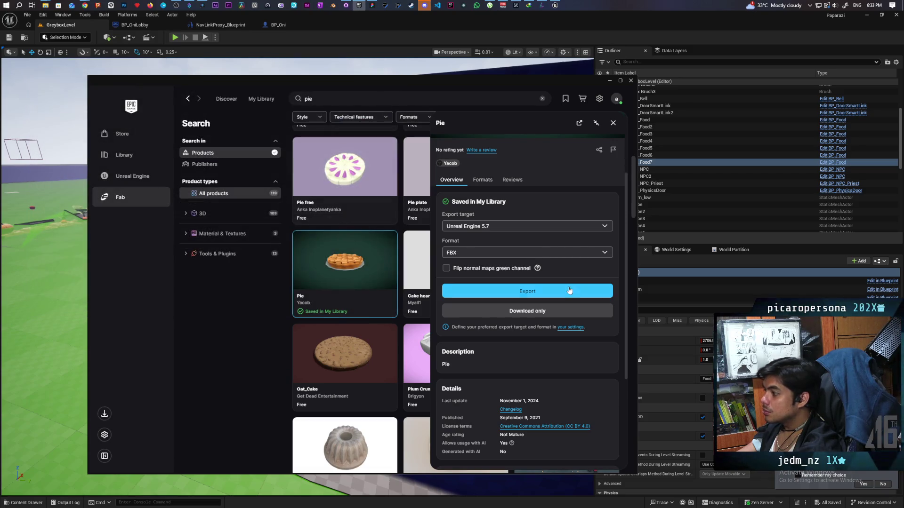
Step: Add the Pie to My Library without exporting, review the Fab download settings, and return to the editor
click(533, 313)
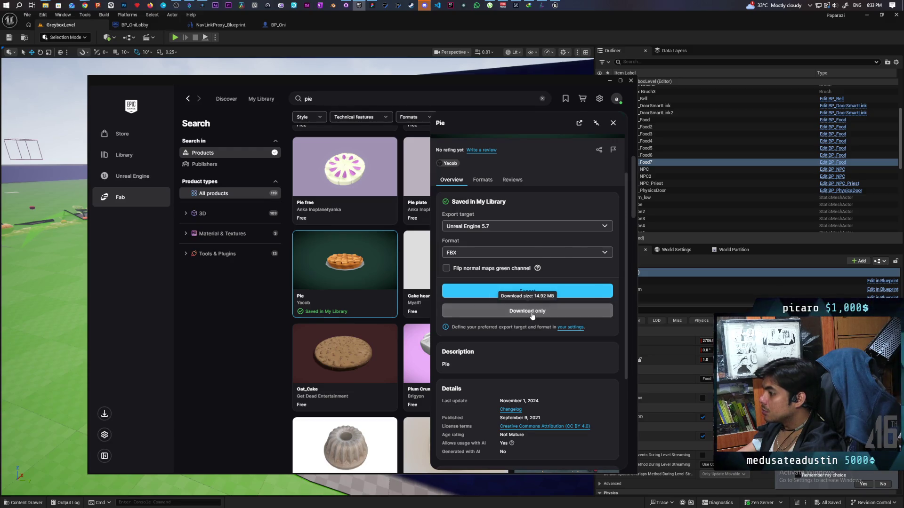
click(572, 332)
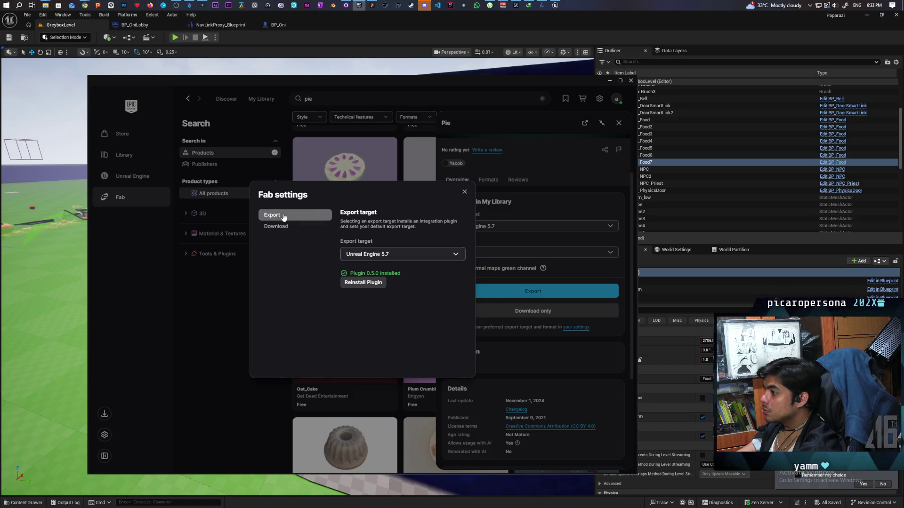
click(270, 226)
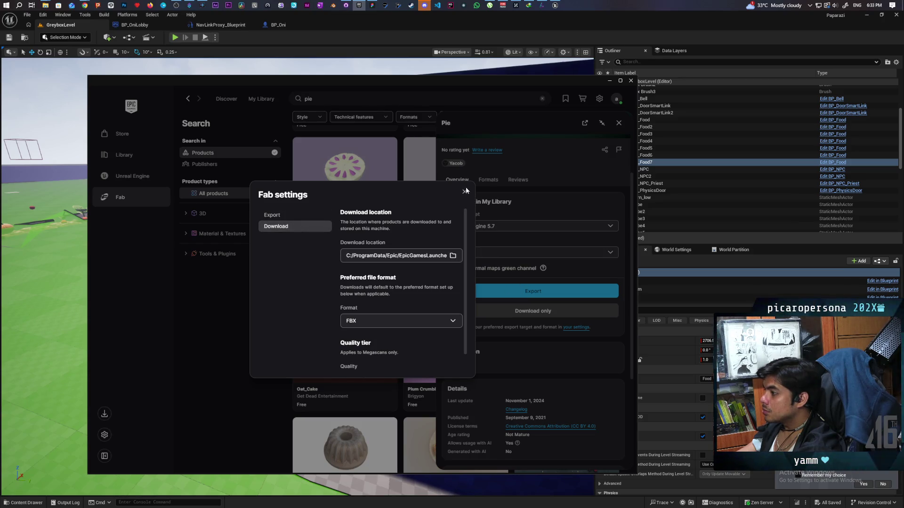
click(465, 191)
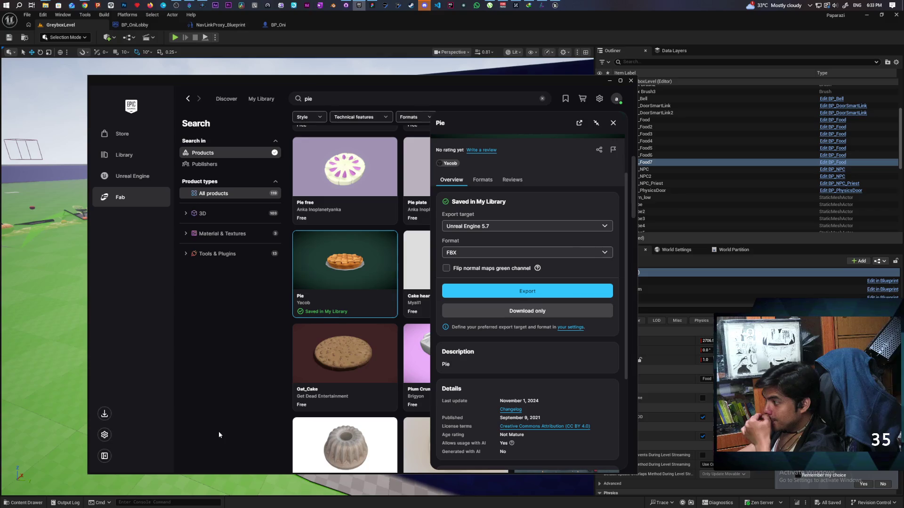
click(28, 502)
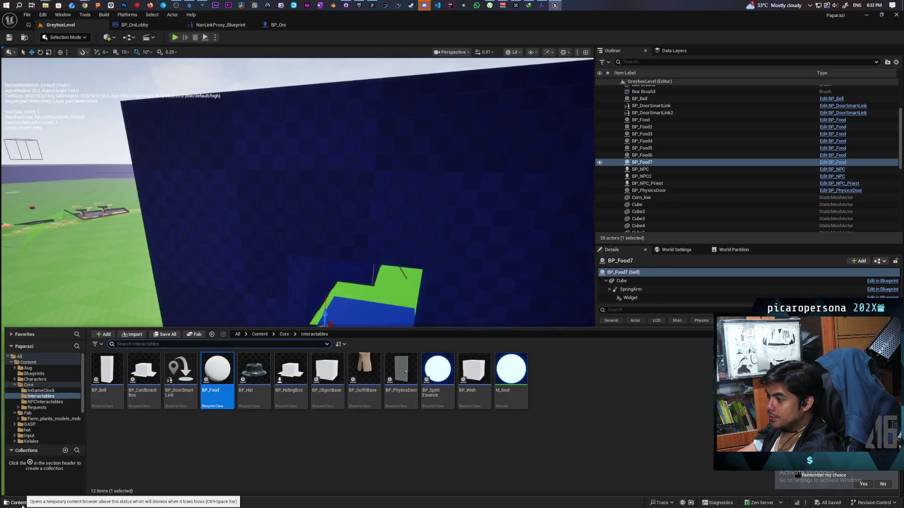
click(260, 334)
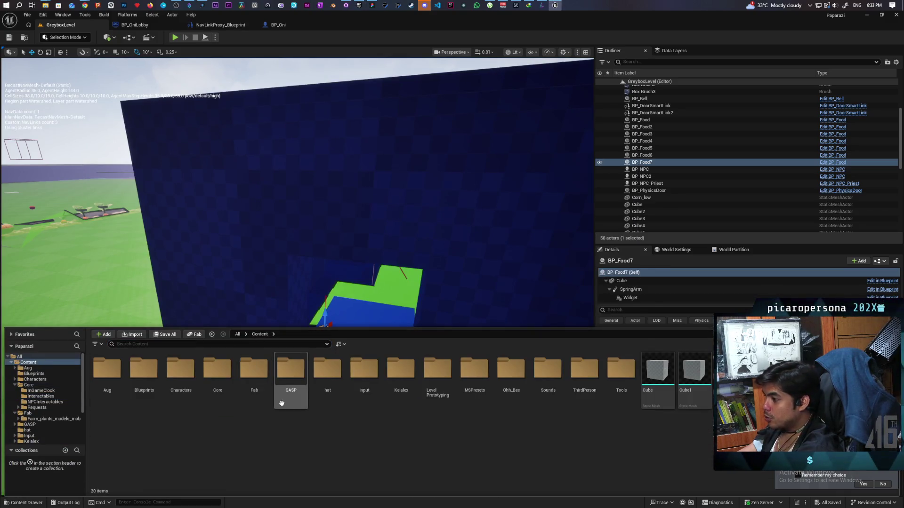
double_click(249, 382)
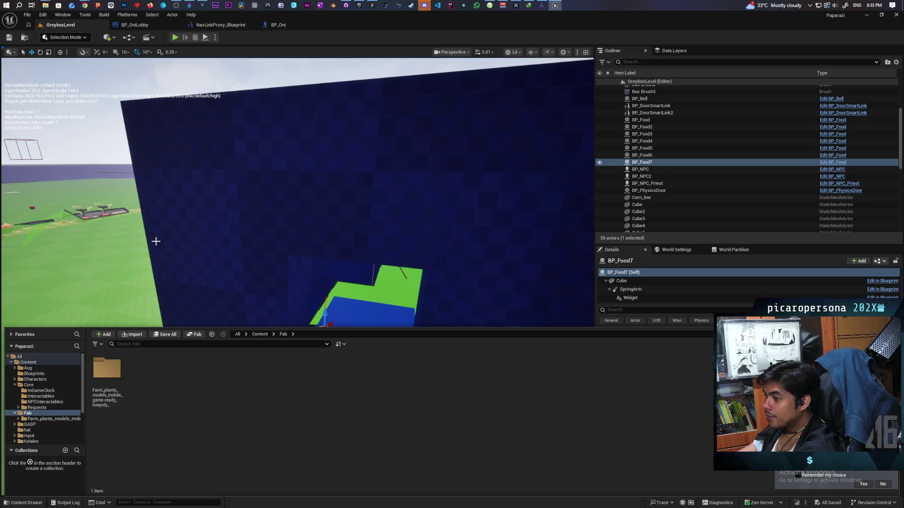
click(360, 5)
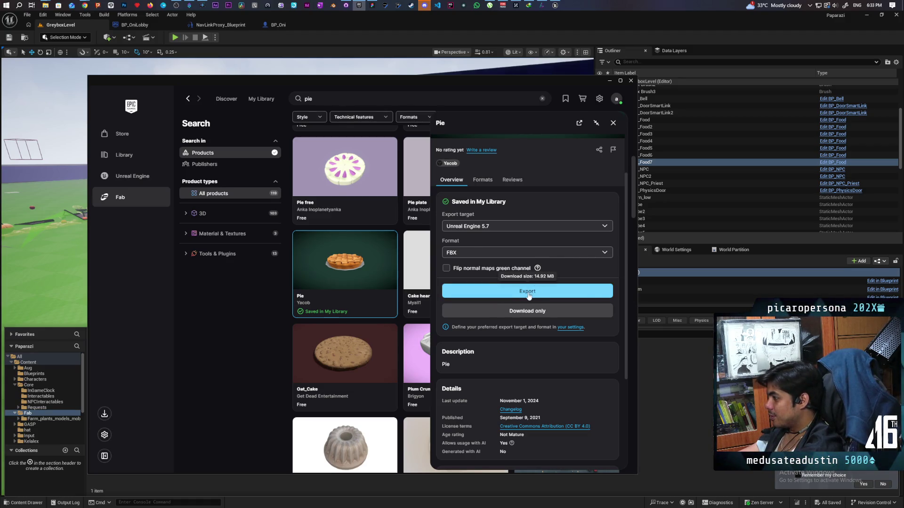
Step: Review the Pie asset's file formats and reviews in its Fab details panel
click(519, 312)
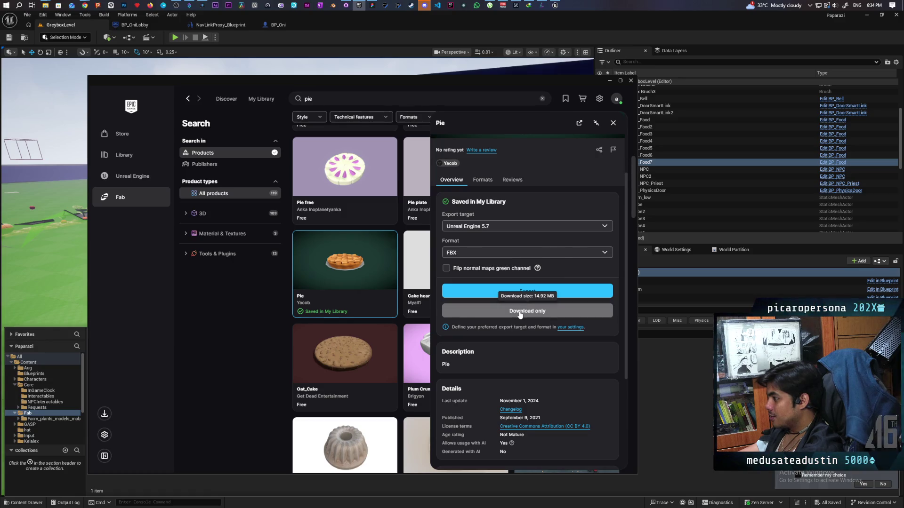
scroll(520, 313, down, 3)
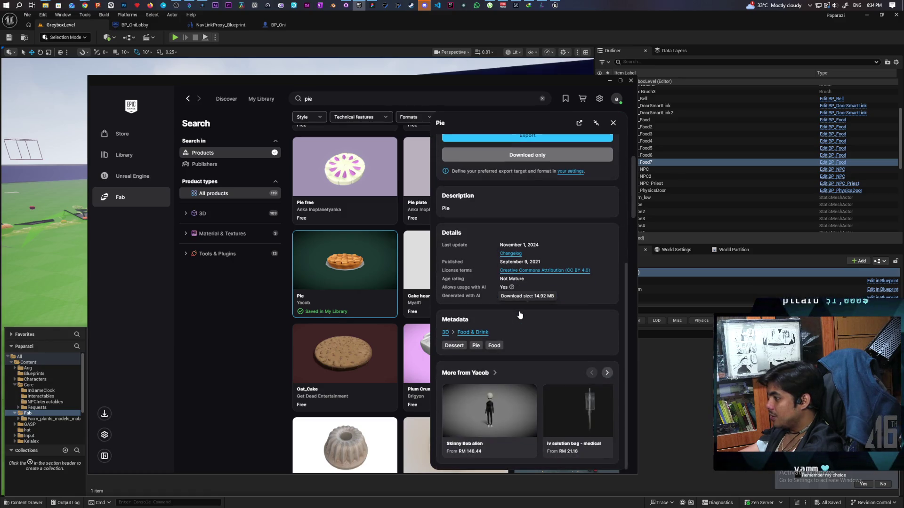
scroll(518, 310, up, 4)
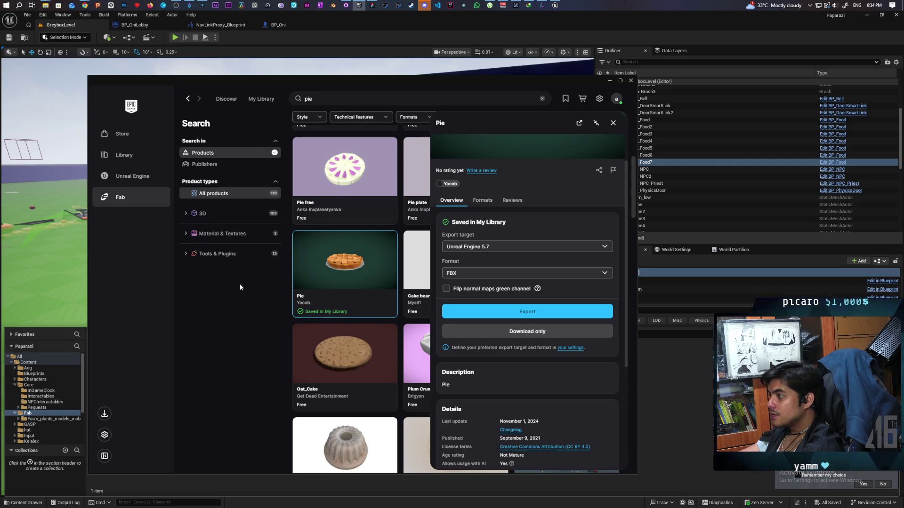
click(482, 201)
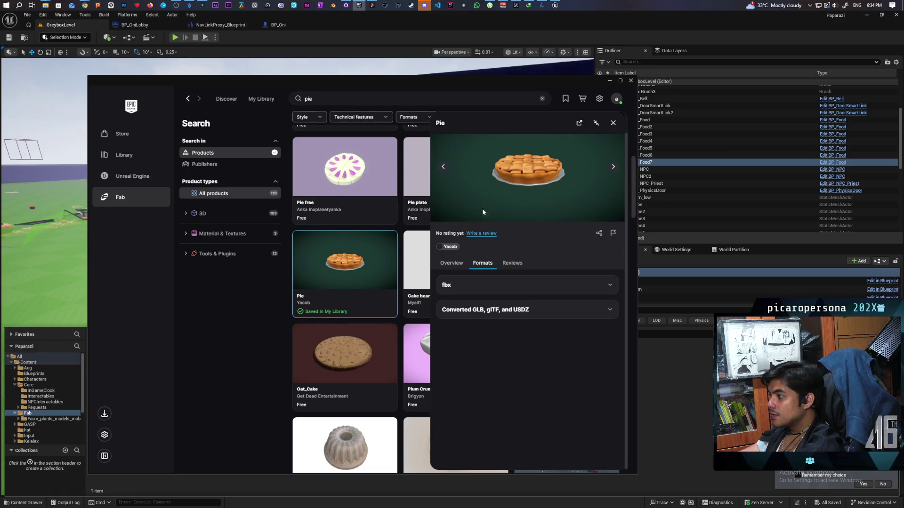
click(505, 263)
click(452, 263)
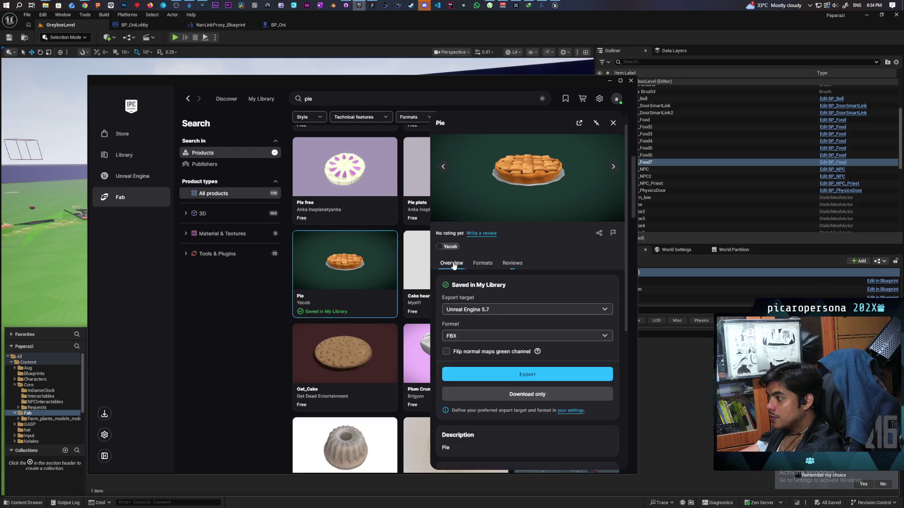
click(604, 337)
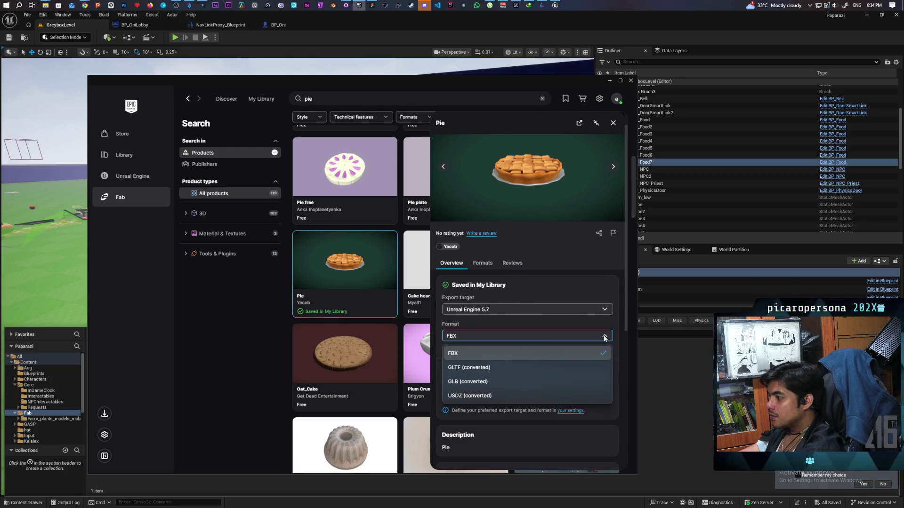
scroll(572, 368, down, 3)
key(Escape)
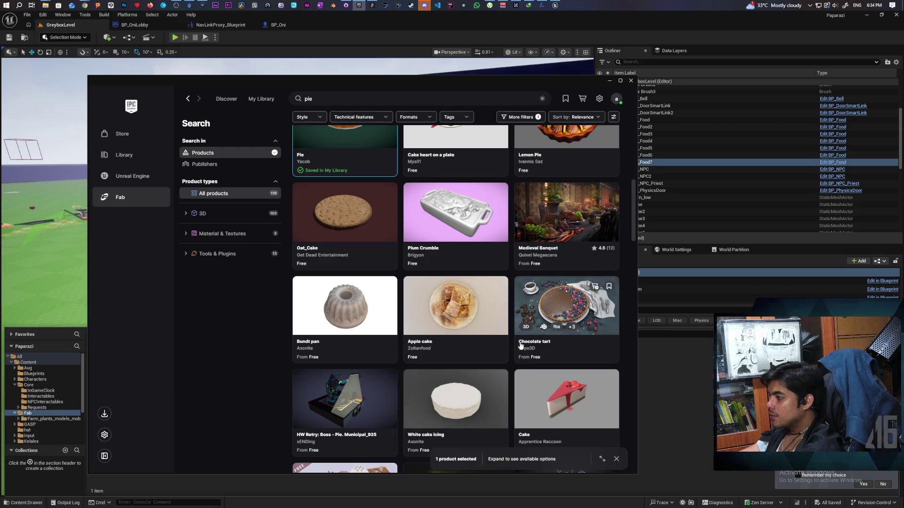
scroll(371, 291, up, 3)
click(377, 287)
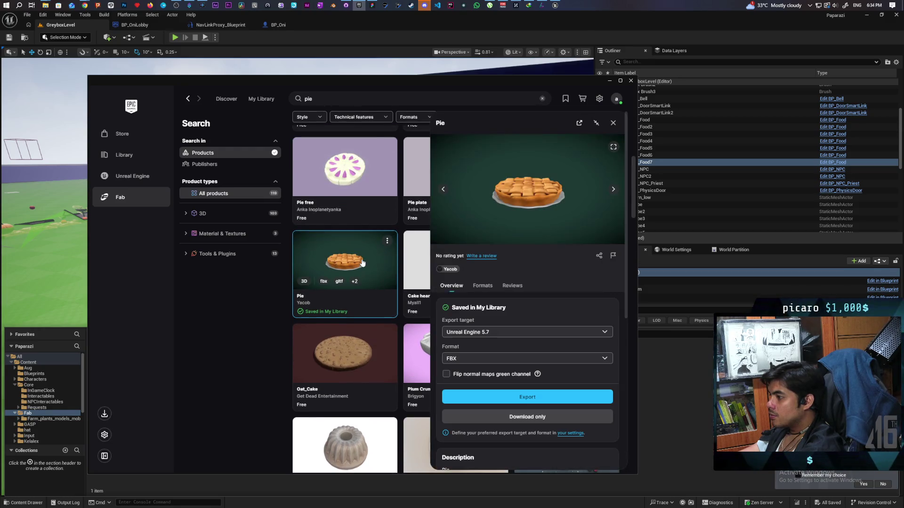
Step: Export the Pie for Unreal Engine 5.7 in GLTF (converted) format
click(607, 358)
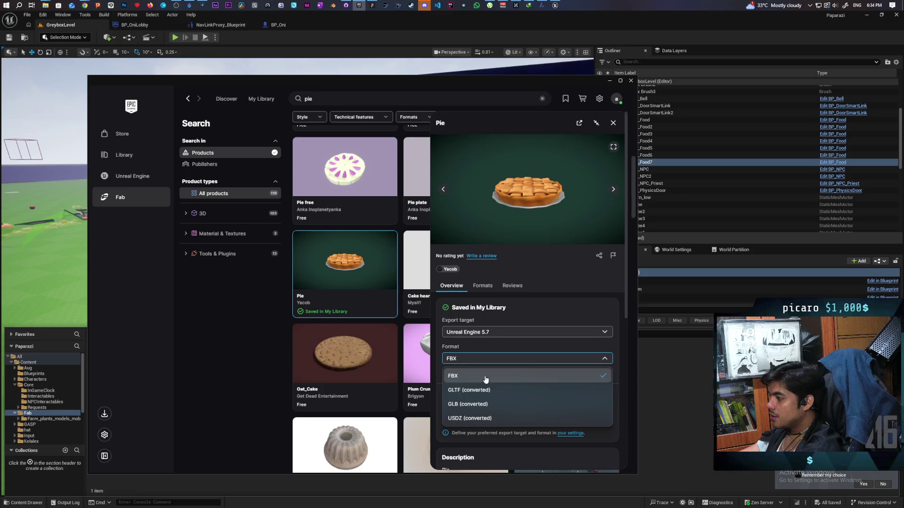
click(538, 388)
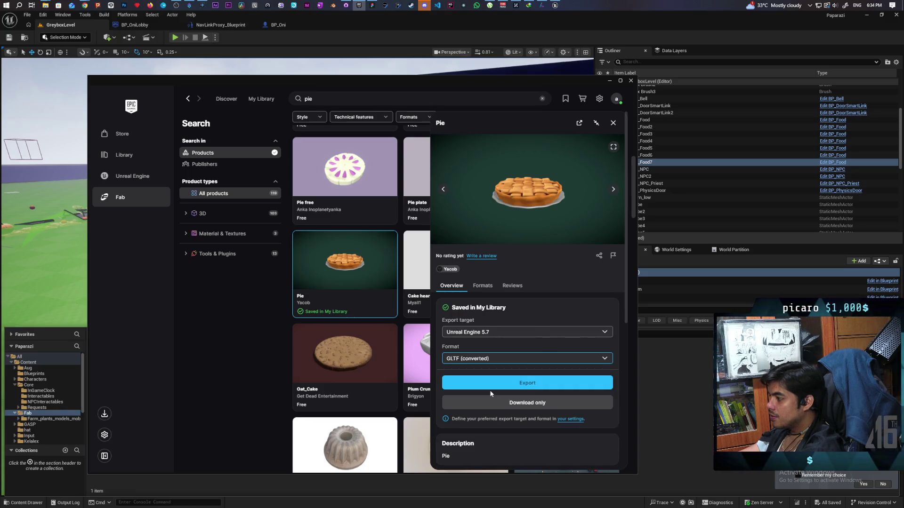
click(549, 385)
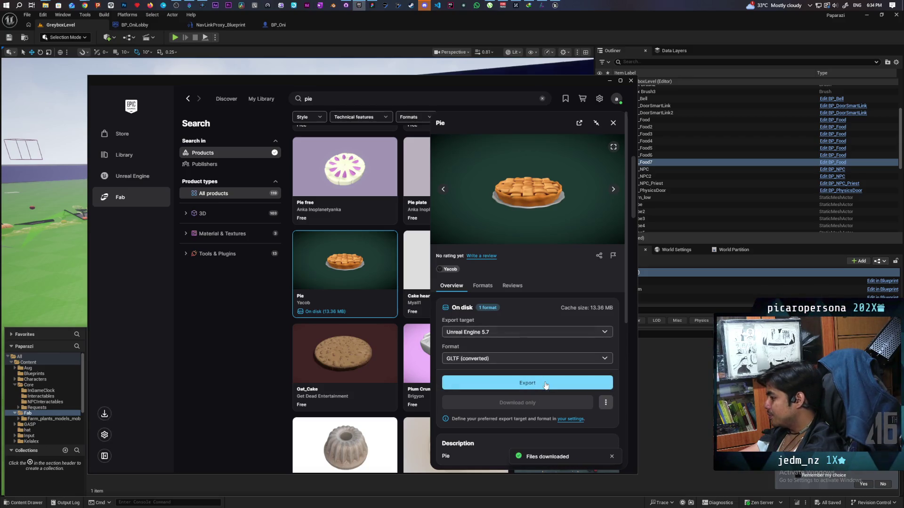
click(546, 385)
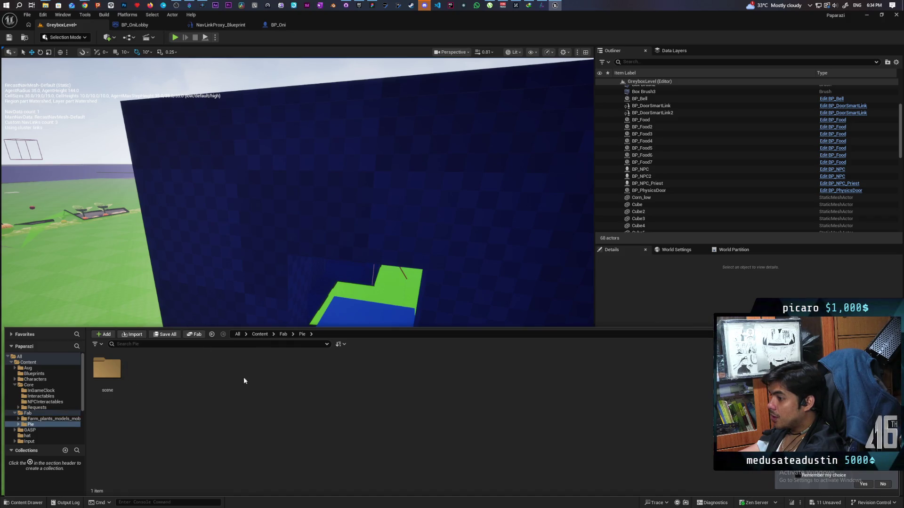
Step: Drag the three pie meshes from Pie > scene > StaticMeshes onto the level floor
double_click(114, 370)
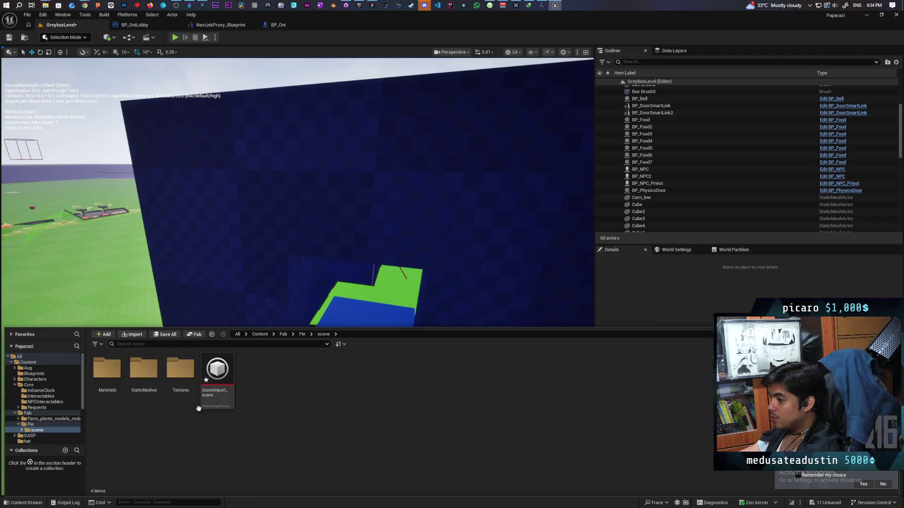
double_click(157, 377)
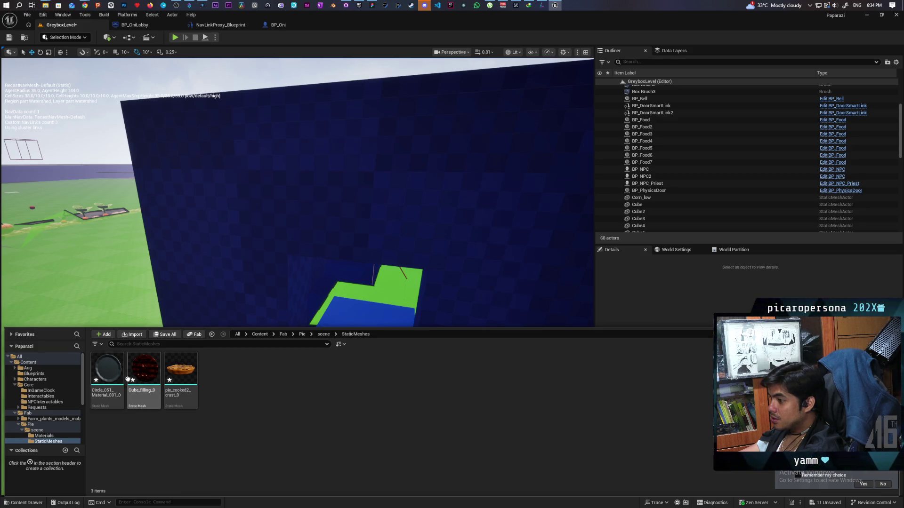
click(326, 337)
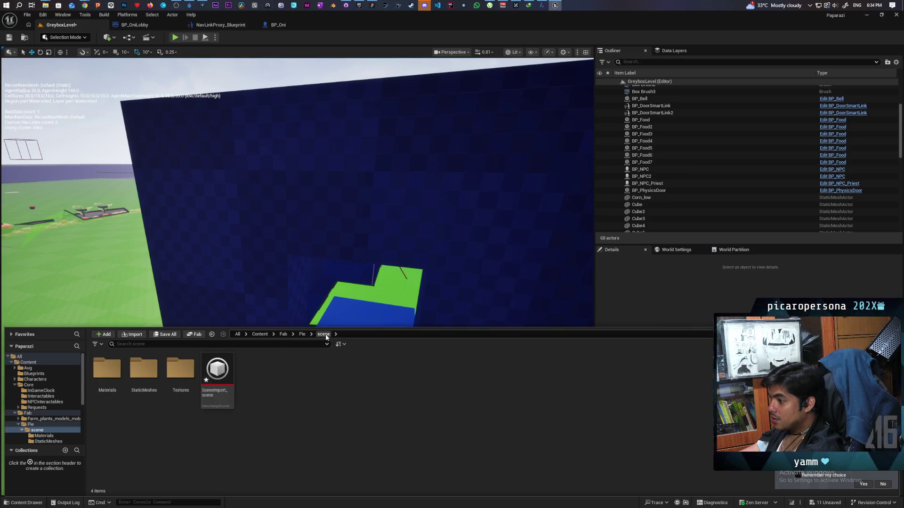
click(217, 375)
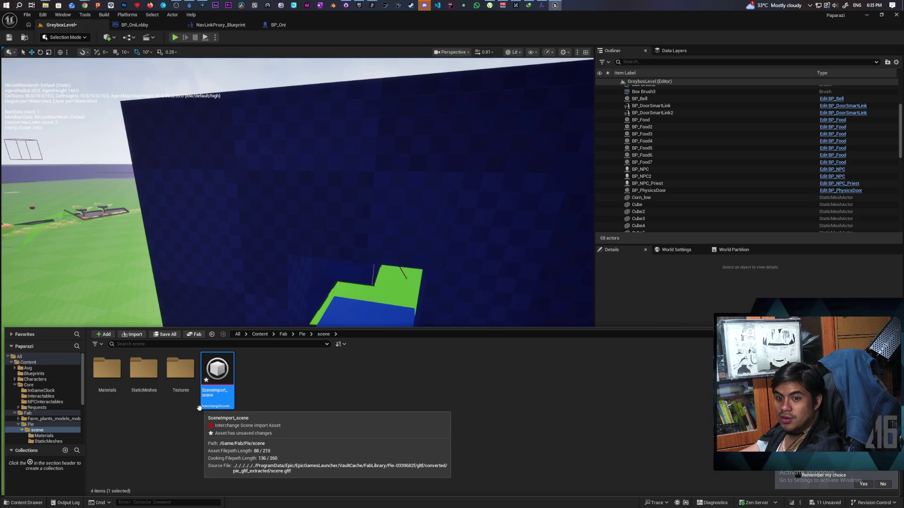
double_click(144, 369)
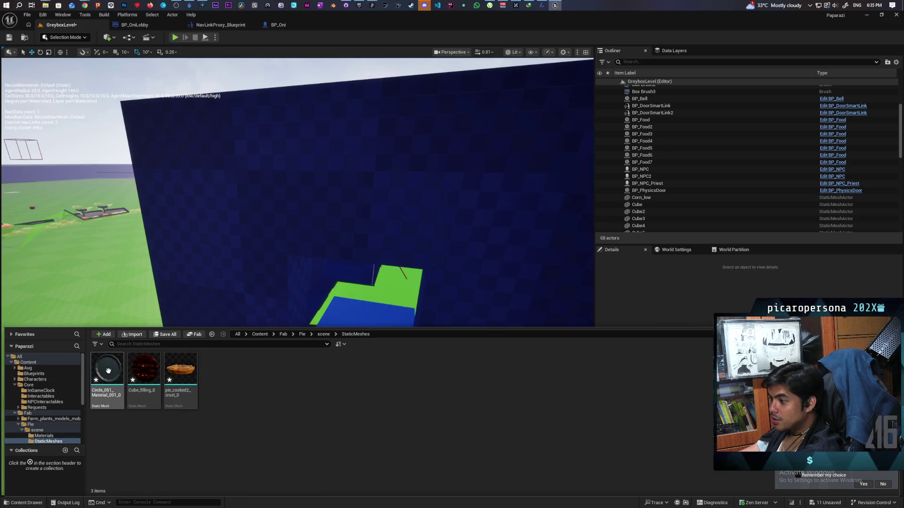
click(107, 372)
mouse_move(184, 375)
mouse_down()
mouse_move(236, 311)
mouse_move(292, 320)
mouse_move(212, 348)
mouse_move(66, 429)
mouse_up()
Step: Frame the raised pie and select its filling and dish pieces
key(f)
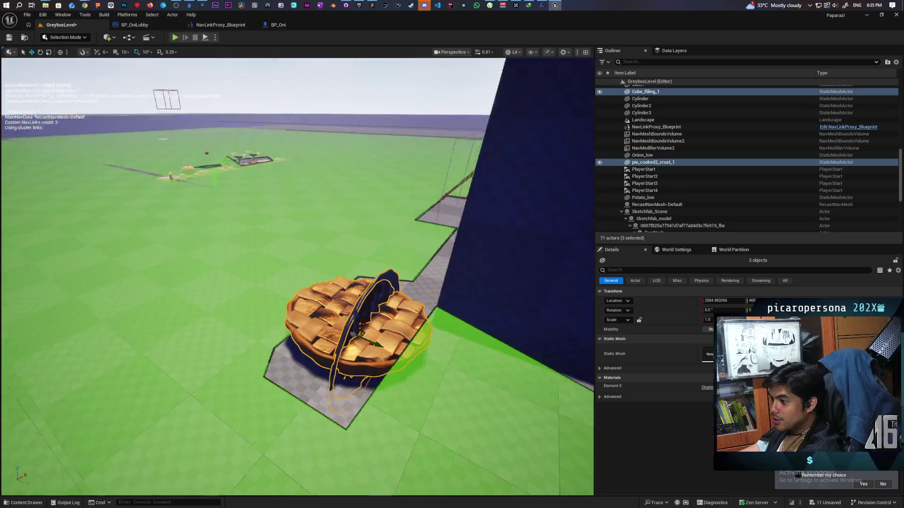
scroll(297, 277, up, 5)
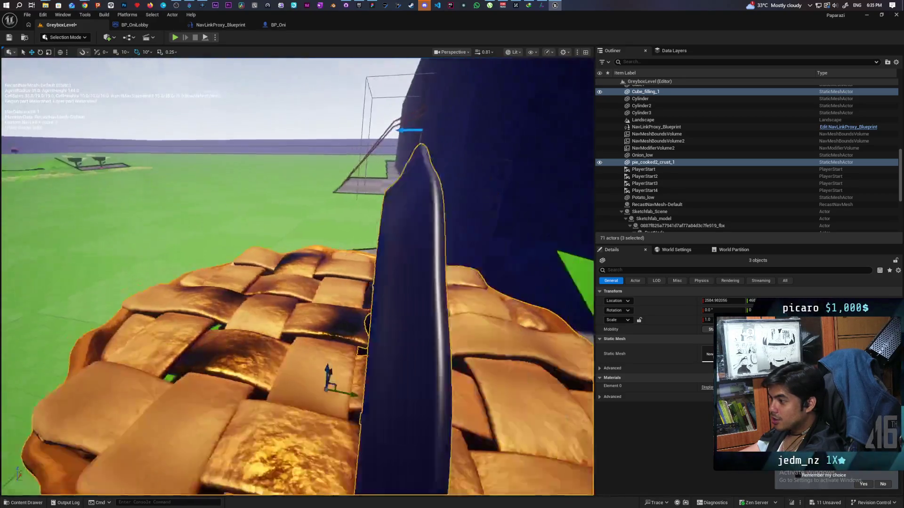
mouse_move(297, 276)
mouse_down()
mouse_move(367, 278)
mouse_move(329, 292)
mouse_move(289, 287)
mouse_move(306, 305)
mouse_move(327, 229)
mouse_move(327, 66)
mouse_up()
key(f)
mouse_move(297, 277)
mouse_down()
mouse_move(269, 272)
mouse_move(258, 169)
mouse_up()
click(257, 163)
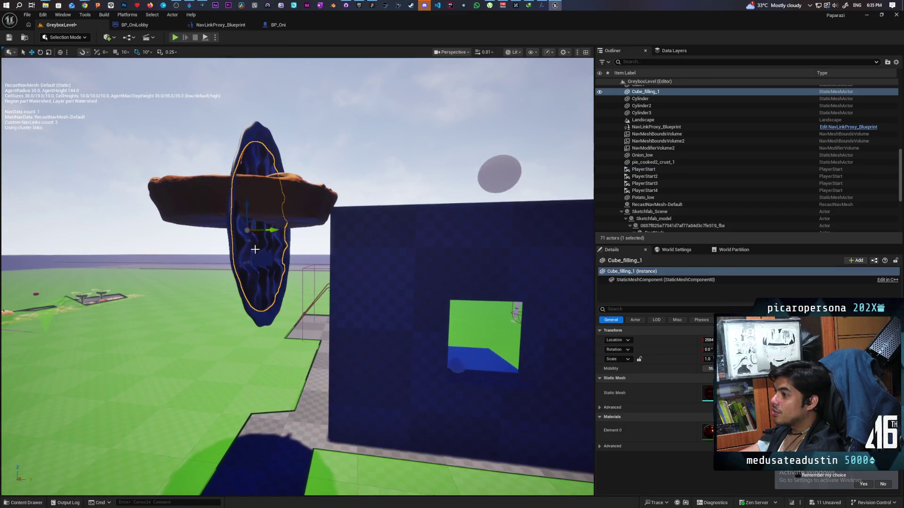
ctrl+click(228, 230)
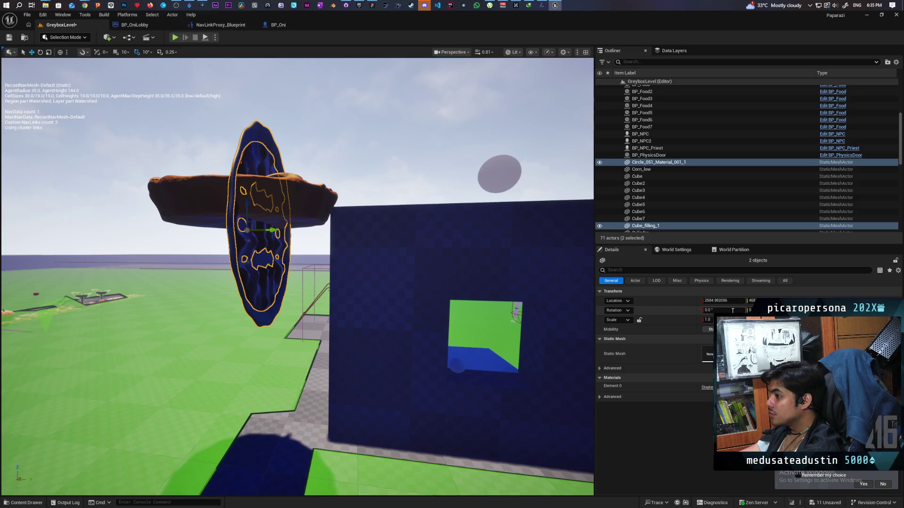
key(f)
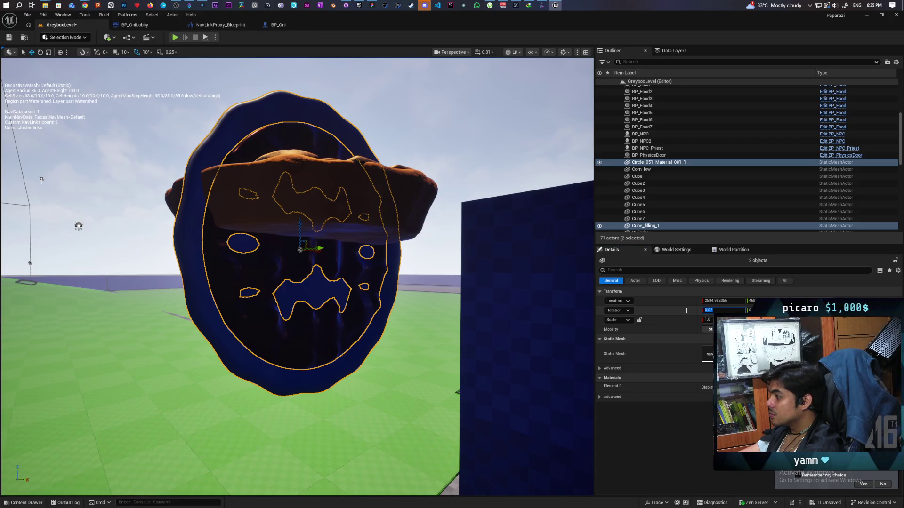
Step: Set the pieces' X rotation to 90, then correct it to -90
text(90)
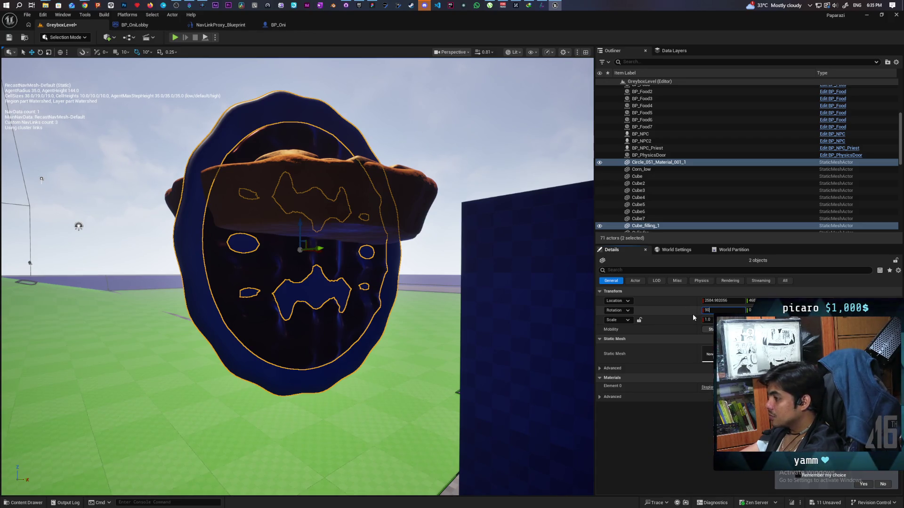
key(Return)
drag(536, 325, 537, 264)
drag(472, 371, 471, 364)
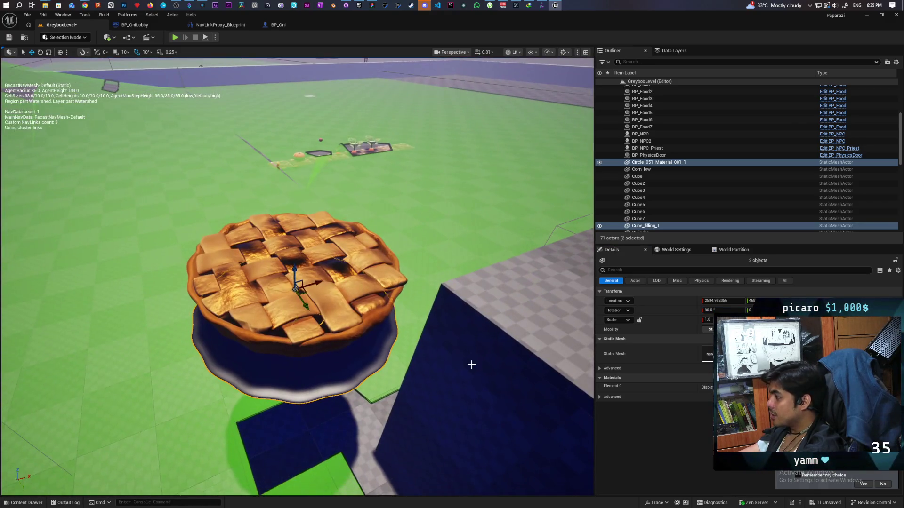
click(721, 310)
text(-90)
key(Return)
mouse_move(471, 357)
mouse_down()
mouse_move(471, 306)
mouse_move(435, 191)
mouse_move(358, 191)
mouse_up()
Step: Lift the pie crust above the pan and raise the filling up into it
scroll(297, 283, up, 5)
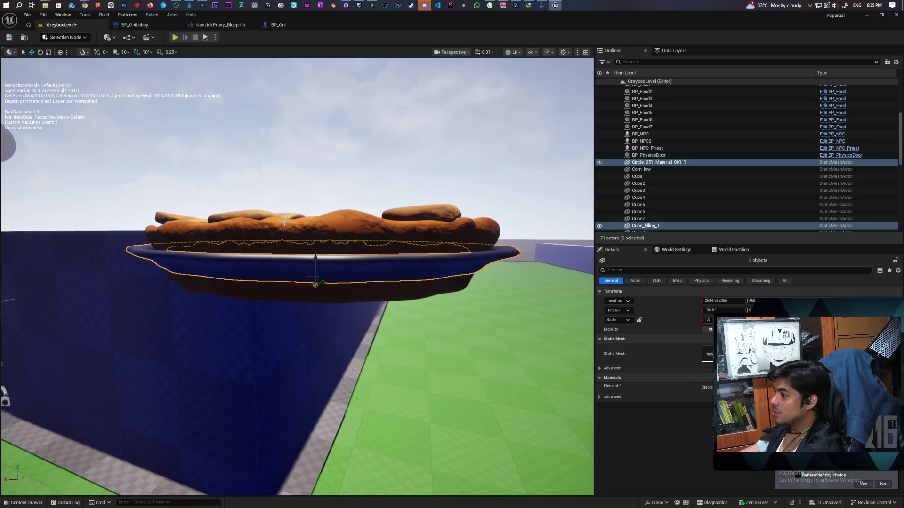
click(347, 226)
mouse_move(318, 257)
mouse_down()
mouse_move(317, 196)
mouse_move(347, 369)
mouse_move(471, 323)
mouse_up()
scroll(338, 269, down, 5)
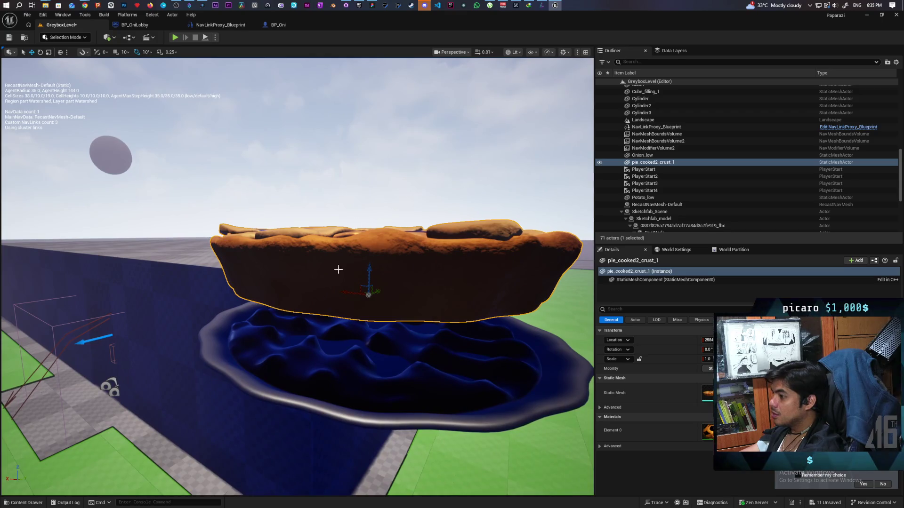
click(311, 343)
mouse_move(366, 337)
mouse_down()
mouse_move(372, 258)
mouse_move(358, 282)
mouse_up()
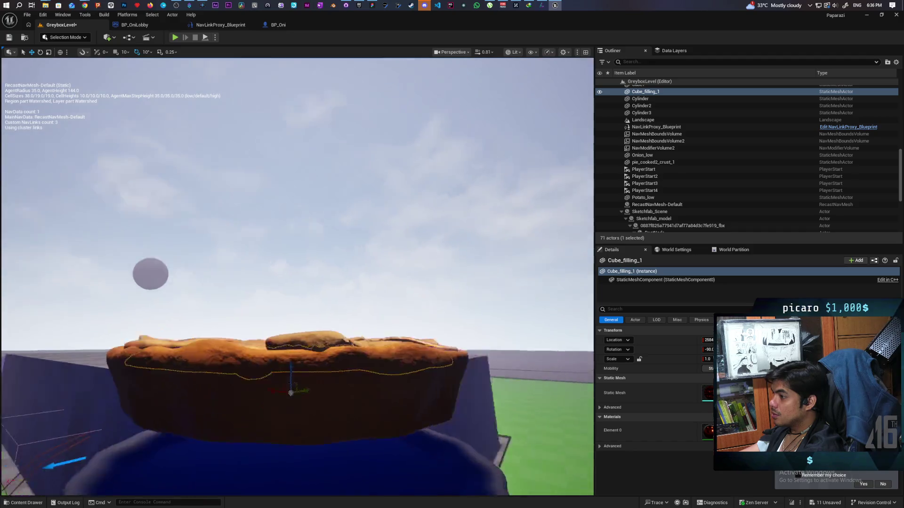
Step: Settle the crust back down onto the filling
scroll(298, 277, up, 10)
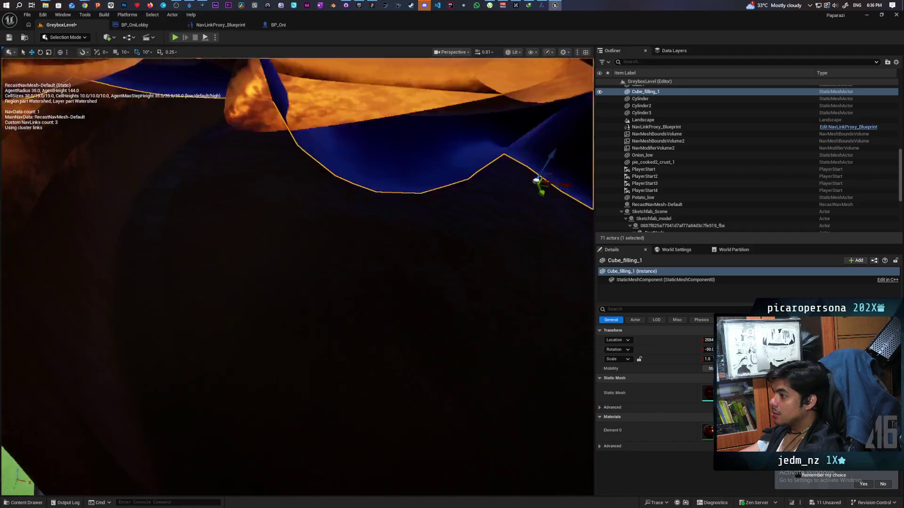
mouse_move(298, 277)
mouse_down()
mouse_move(298, 306)
mouse_move(297, 287)
mouse_move(422, 359)
mouse_up()
click(424, 328)
mouse_move(582, 342)
mouse_down()
mouse_move(541, 358)
mouse_move(471, 414)
mouse_move(552, 406)
mouse_move(530, 375)
mouse_move(530, 324)
mouse_move(527, 421)
mouse_move(363, 389)
mouse_move(447, 442)
mouse_move(369, 316)
mouse_move(266, 288)
mouse_move(266, 245)
mouse_move(266, 320)
mouse_move(266, 254)
mouse_move(282, 301)
mouse_up()
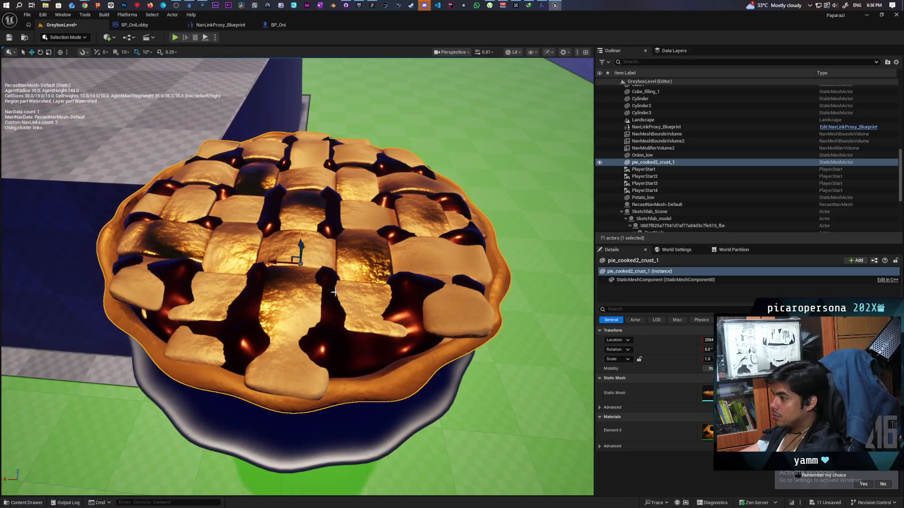
mouse_move(301, 242)
mouse_down()
mouse_move(299, 264)
mouse_move(301, 235)
mouse_up()
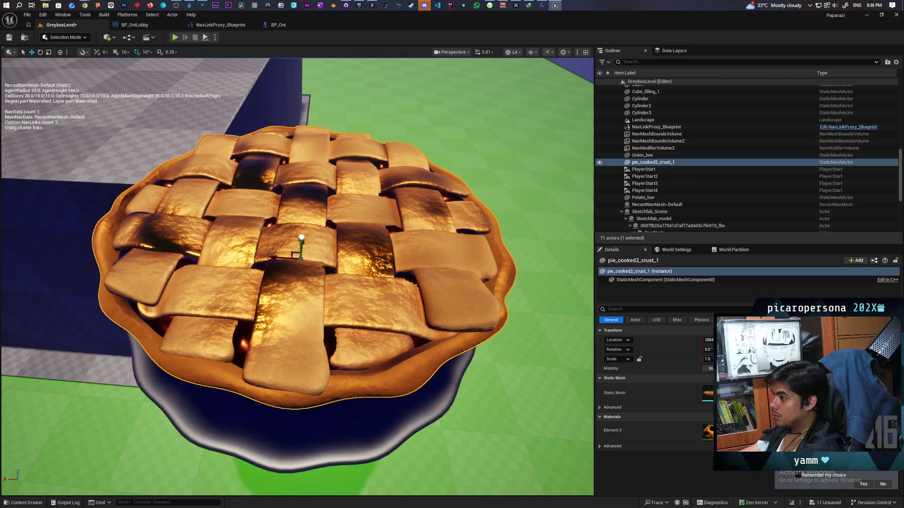
drag(302, 236, 302, 238)
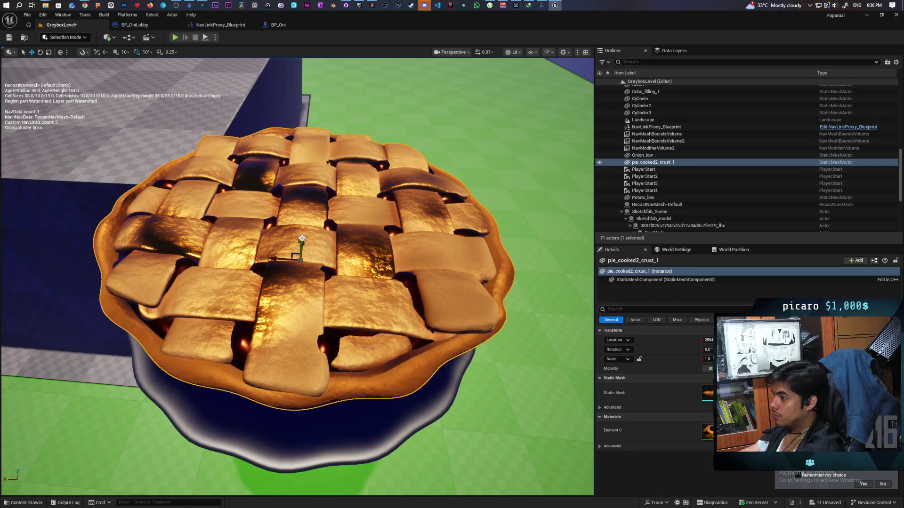
Step: Raise the pie dish up around the crust and check the fit
click(356, 423)
drag(300, 296, 294, 227)
scroll(295, 228, down, 5)
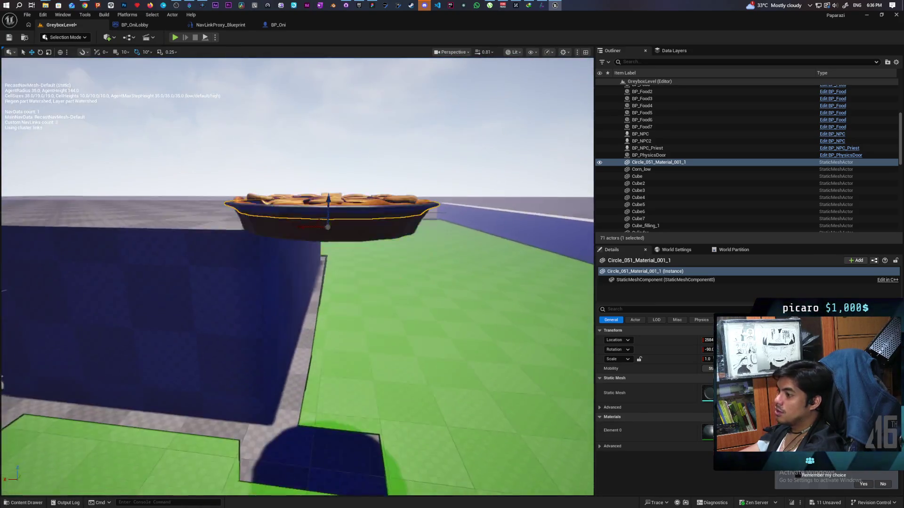
mouse_move(327, 227)
mouse_down()
mouse_move(315, 207)
mouse_move(339, 226)
mouse_up()
mouse_move(245, 212)
mouse_down()
mouse_move(215, 218)
mouse_move(220, 275)
mouse_move(225, 262)
mouse_up()
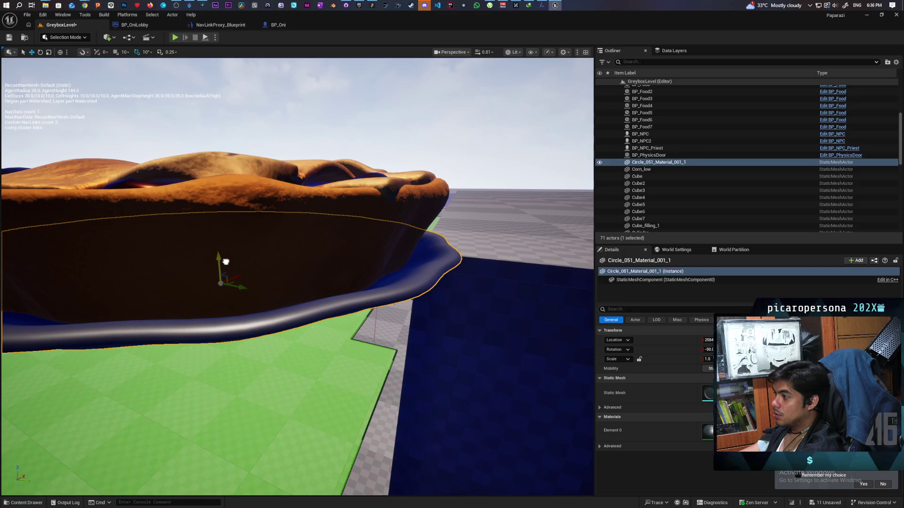
scroll(226, 262, down, 5)
scroll(226, 262, up, 5)
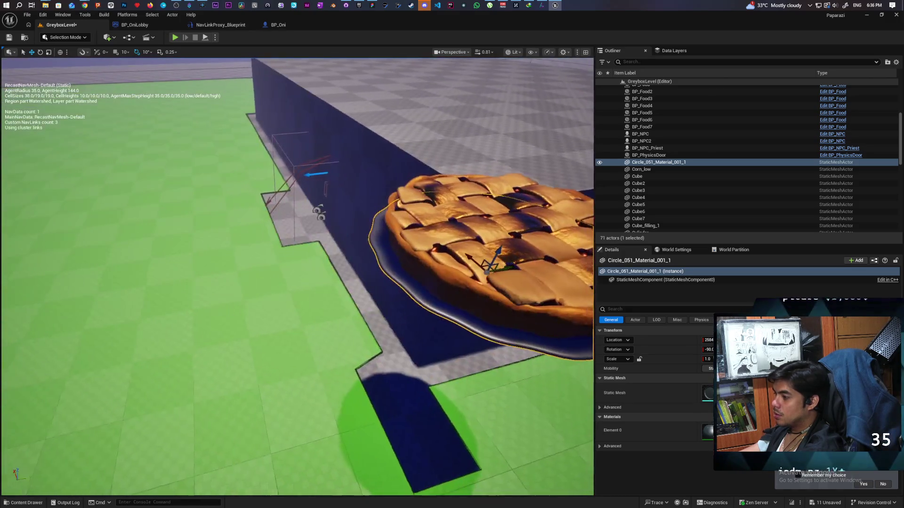
scroll(406, 318, down, 5)
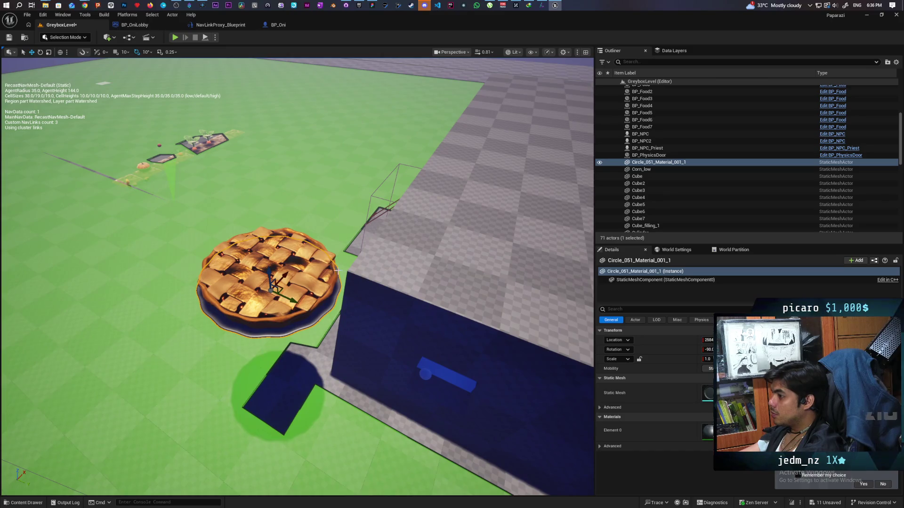
Step: Select pie_cooked2_crust_1, Cube_filling_1 and Circle_051_Material_001_1 together
ctrl+click(310, 286)
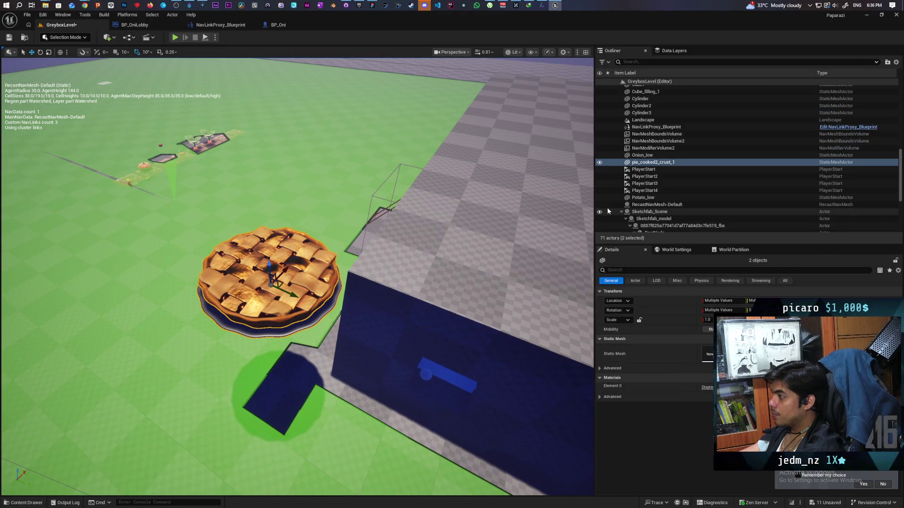
key(f)
drag(389, 244, 389, 245)
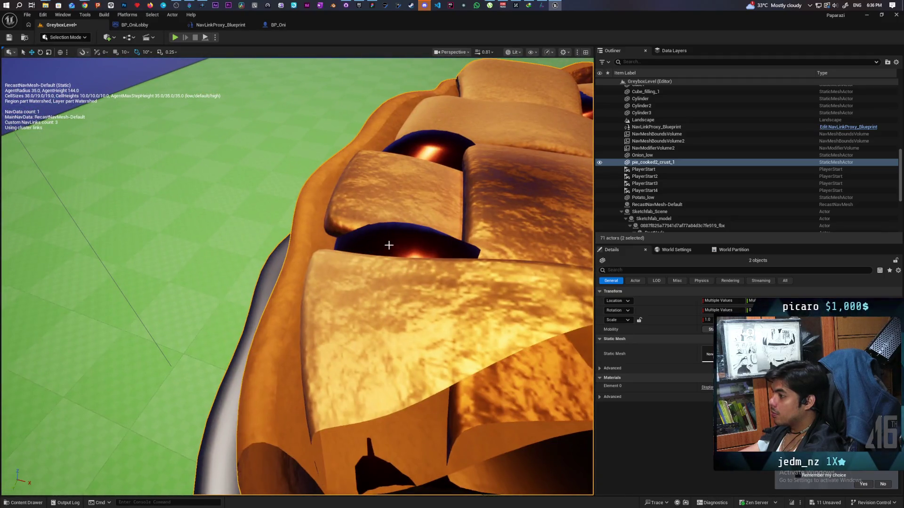
ctrl+click(389, 245)
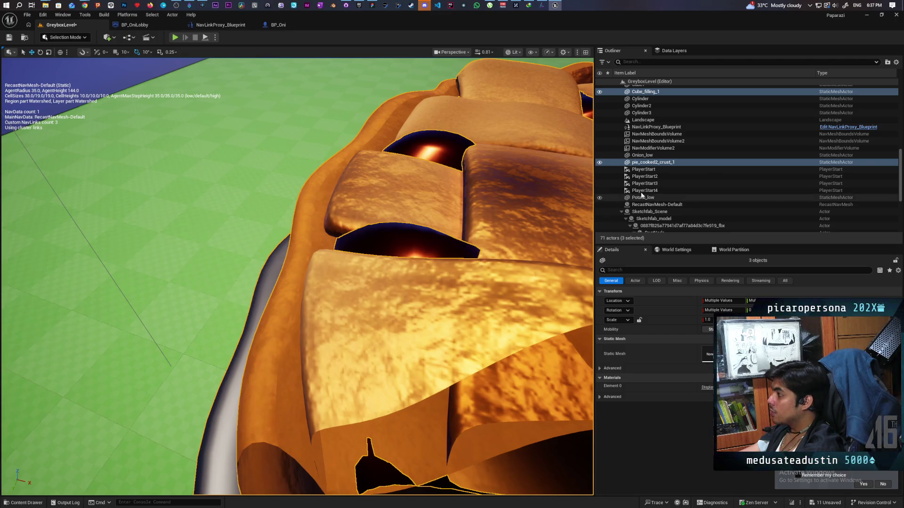
scroll(689, 150, up, 3)
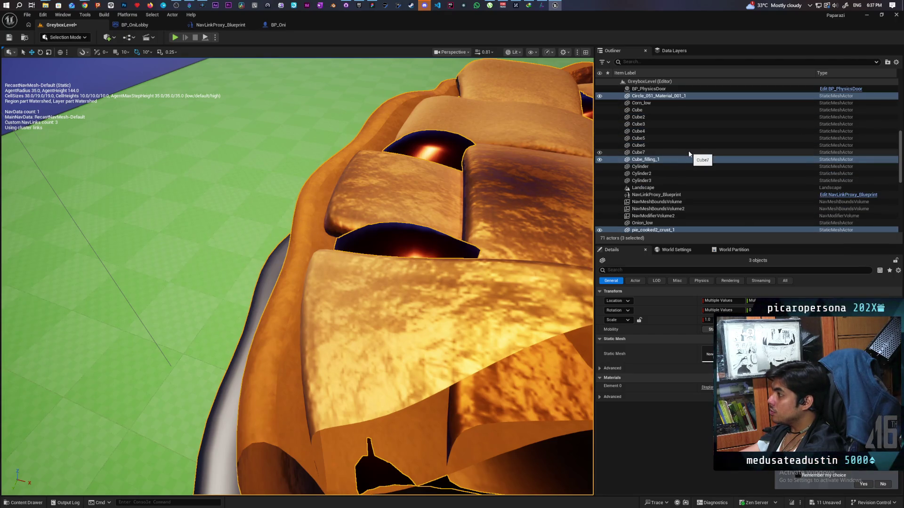
scroll(688, 153, down, 1)
key(f)
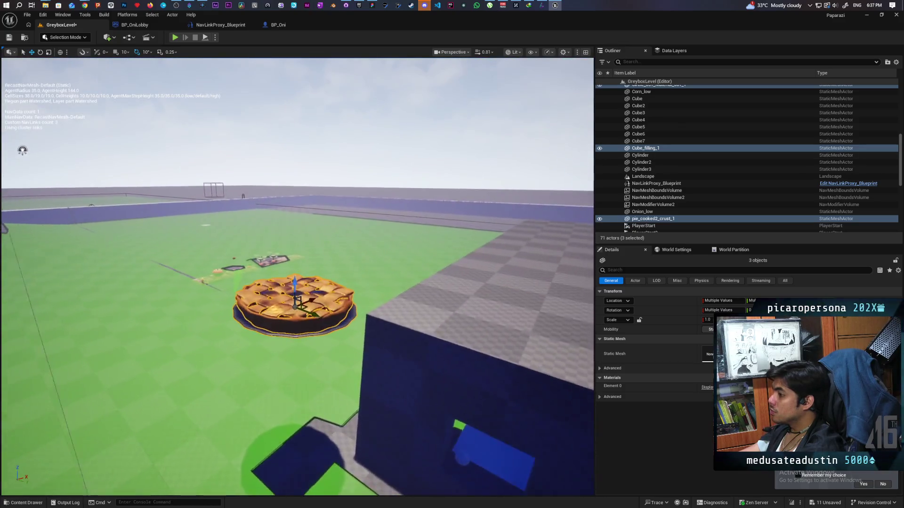
click(330, 312)
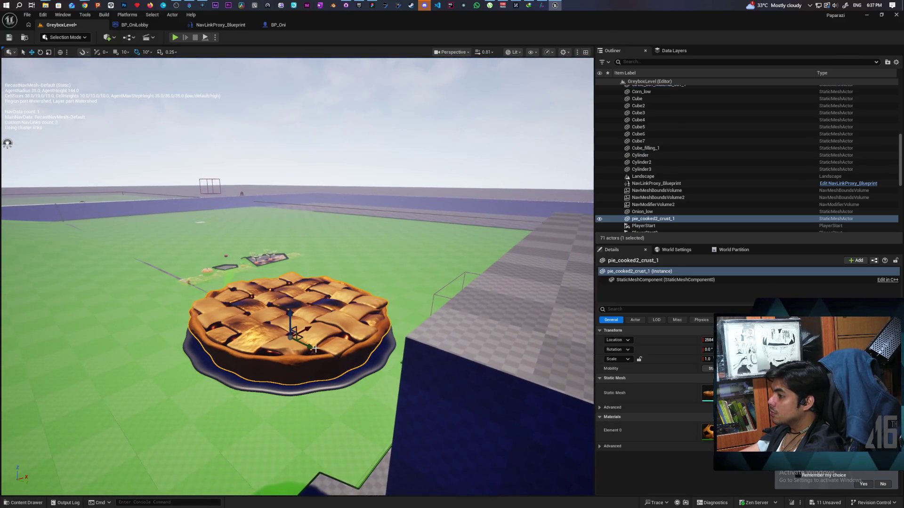
ctrl+click(290, 361)
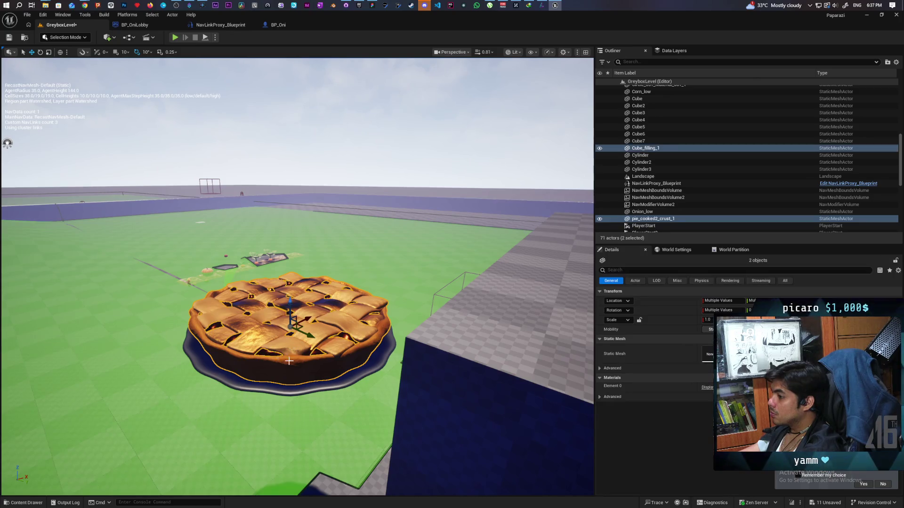
ctrl+click(370, 368)
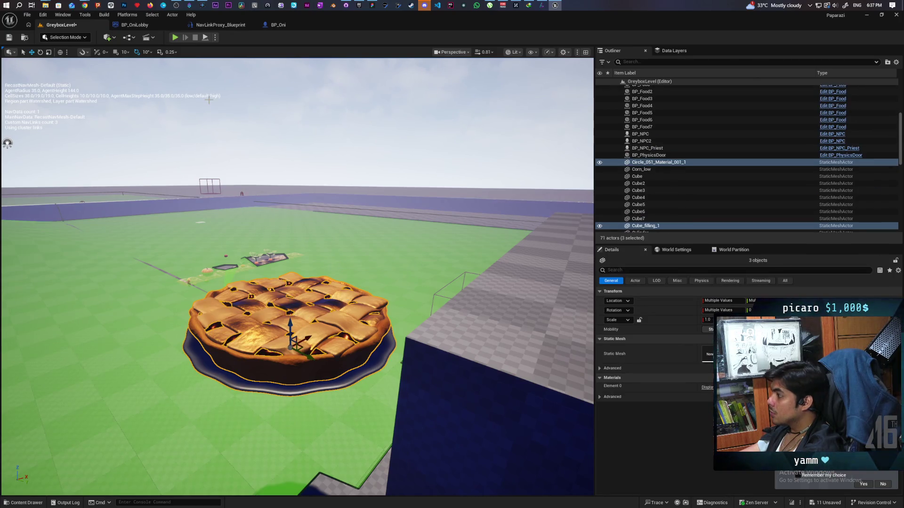
Step: Start a Merge Actors operation on the selected crust, filling and plate
click(172, 14)
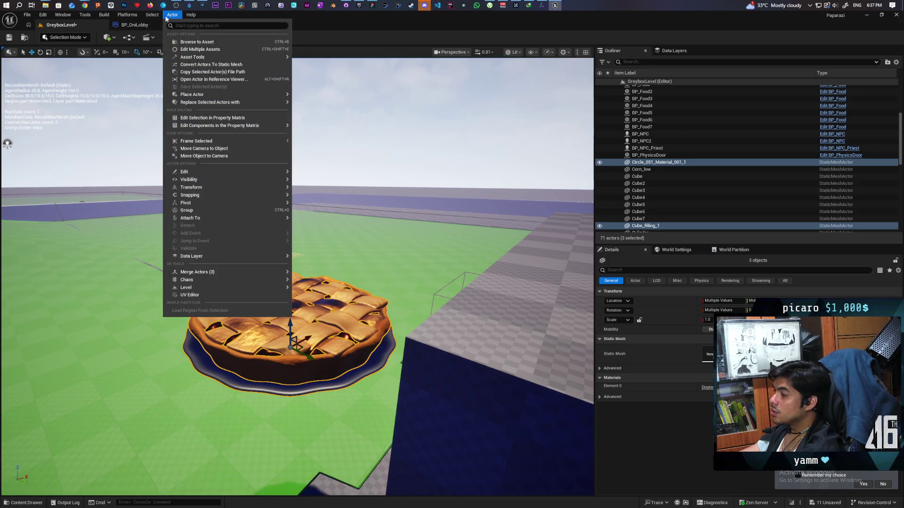
mouse_move(249, 99)
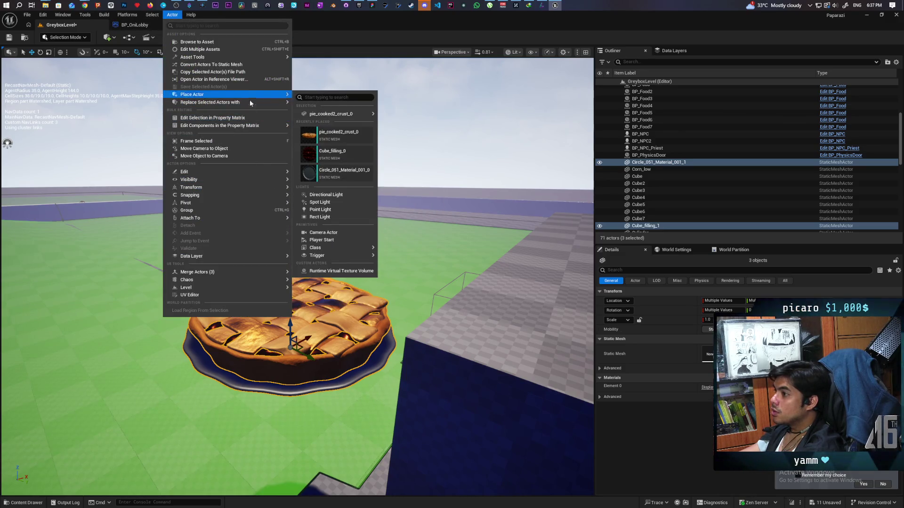
mouse_move(258, 276)
click(299, 276)
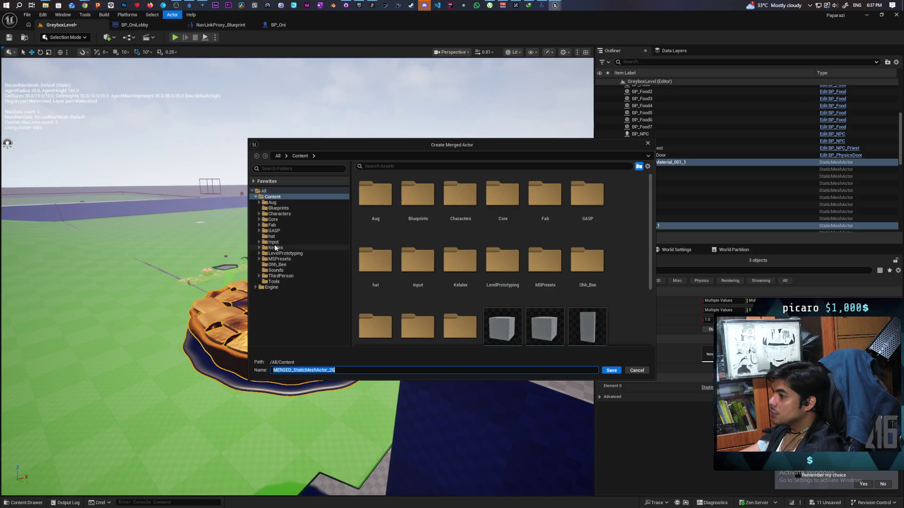
Step: Save the merged mesh as Merged_Pie in Fab/Pie/scene/StaticMeshes
click(272, 225)
double_click(412, 197)
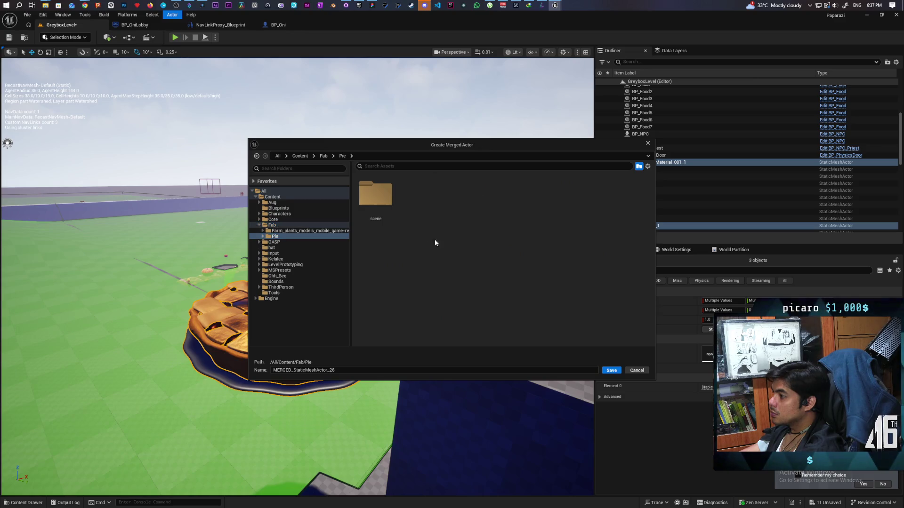
double_click(380, 200)
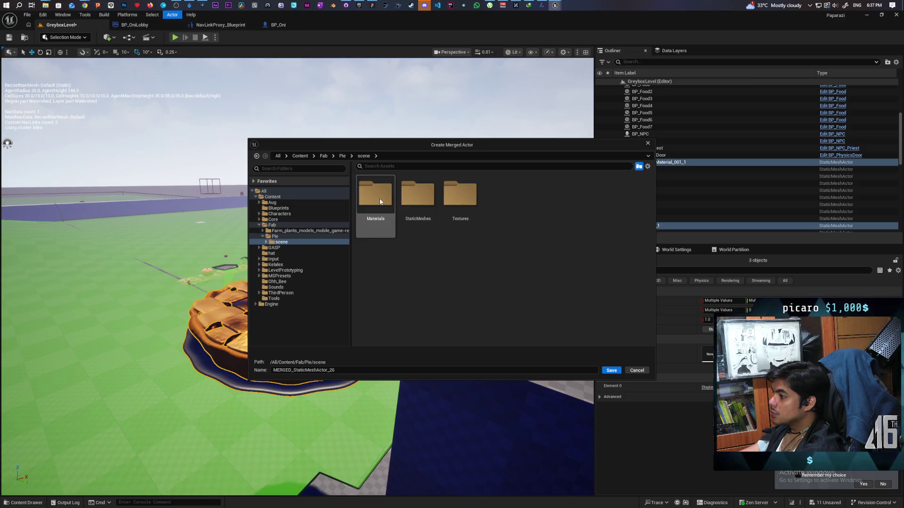
double_click(423, 197)
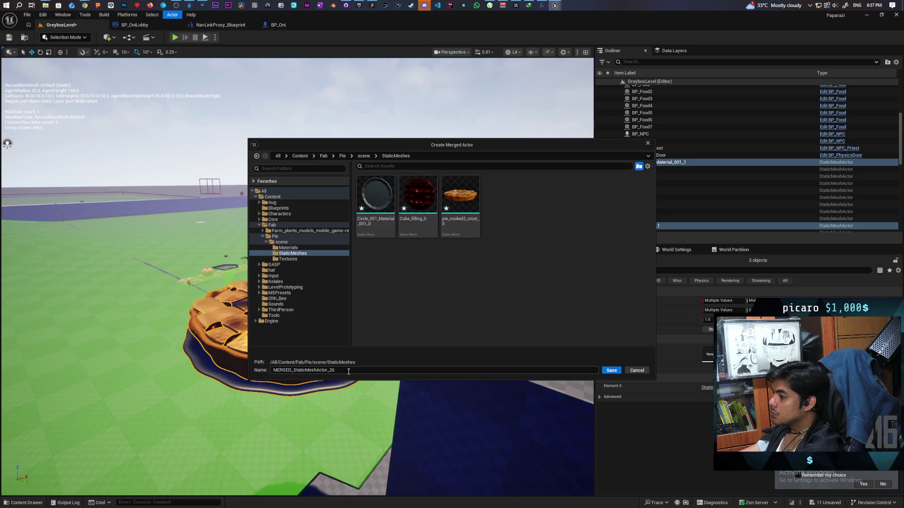
text(Merged)
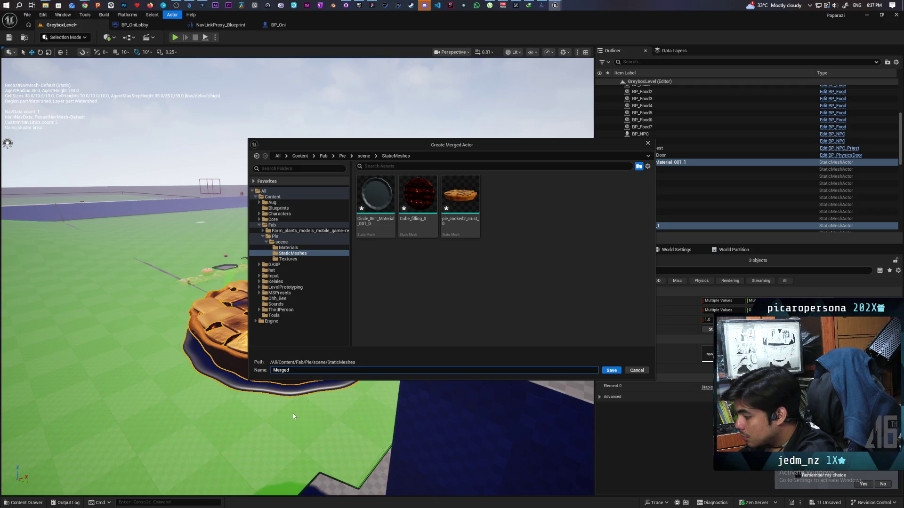
text(_Pie)
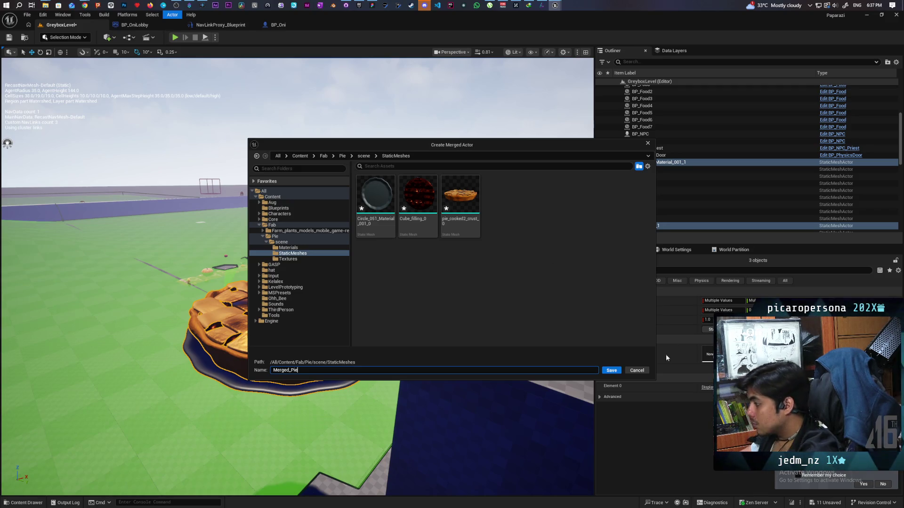
click(611, 370)
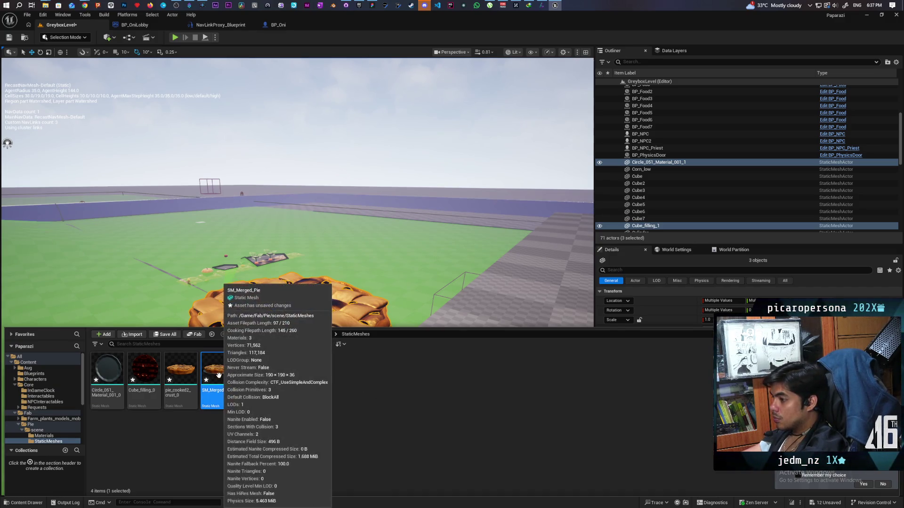
Step: Place SM_Merged_Pie in the level and delete the original crust, filling and plate actors
drag(217, 372, 132, 290)
click(315, 329)
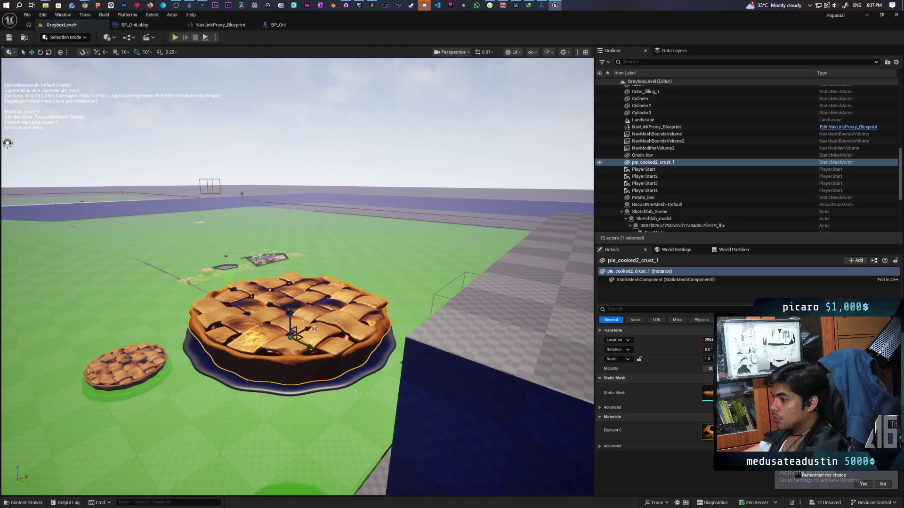
key(Delete)
click(306, 329)
key(Delete)
click(297, 341)
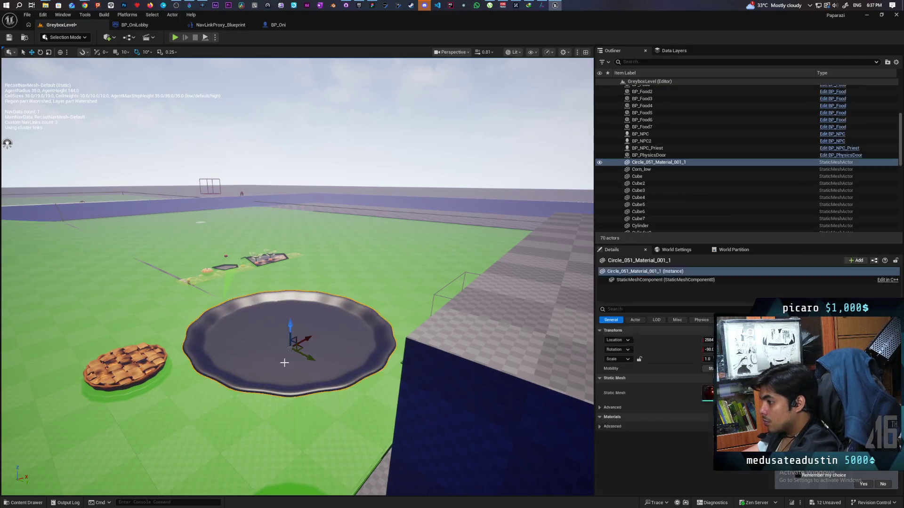
key(Delete)
Step: Move the merged pie to the base of the dark blue wall
click(126, 353)
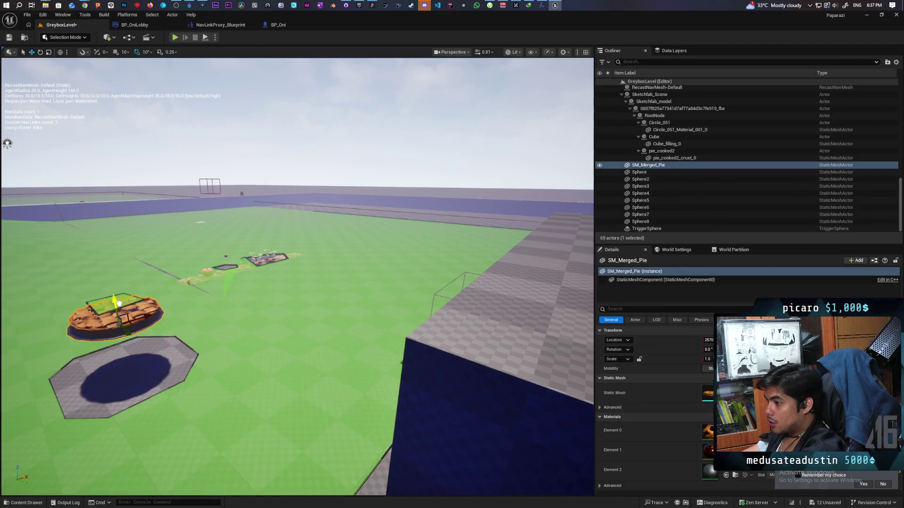
key(f)
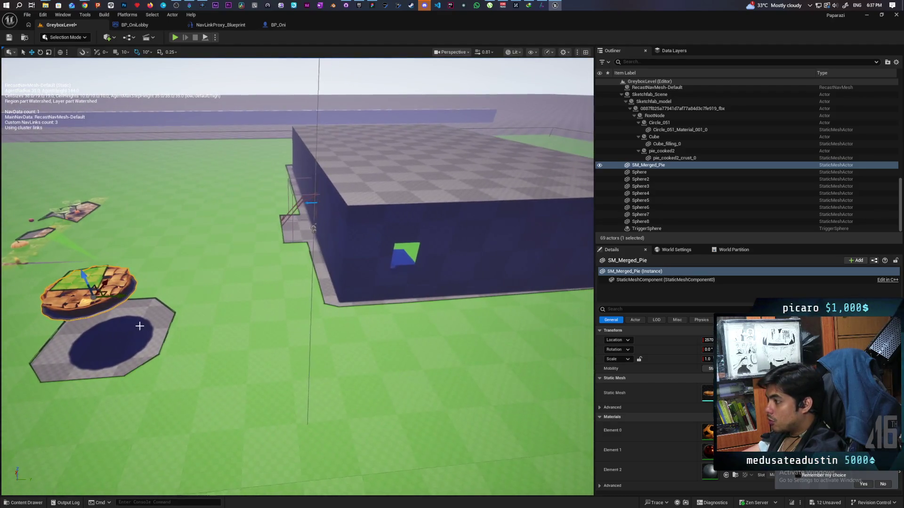
drag(112, 295, 431, 273)
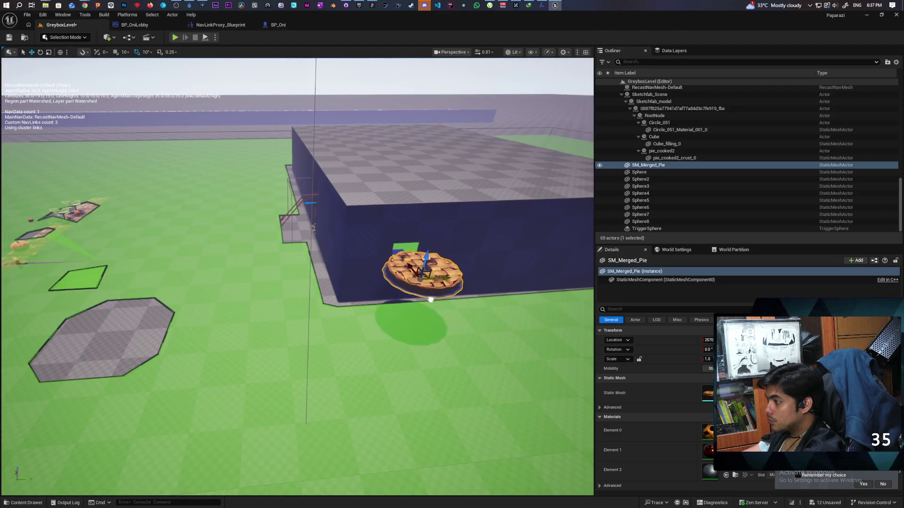
key(f)
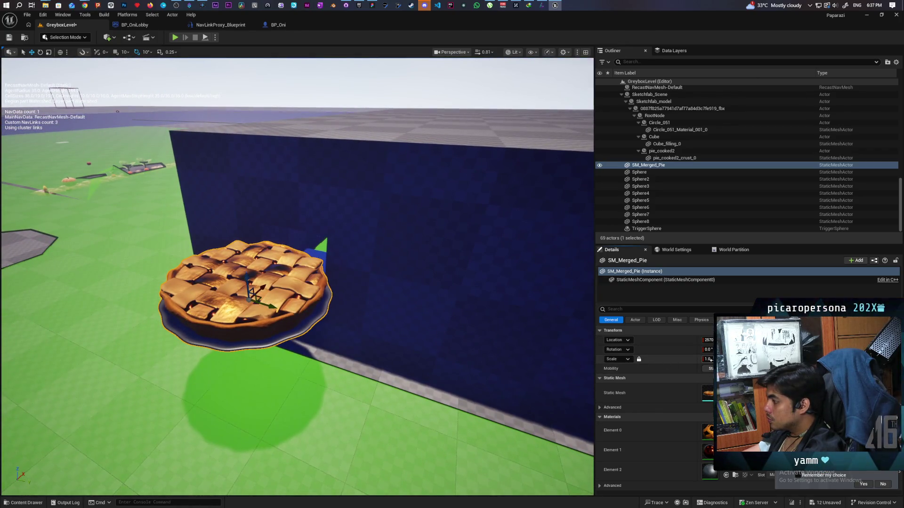
Step: Scale the merged pie to 0.25, raise it in front of the wall, and open its mesh with Ctrl+E
text(0.5)
key(Return)
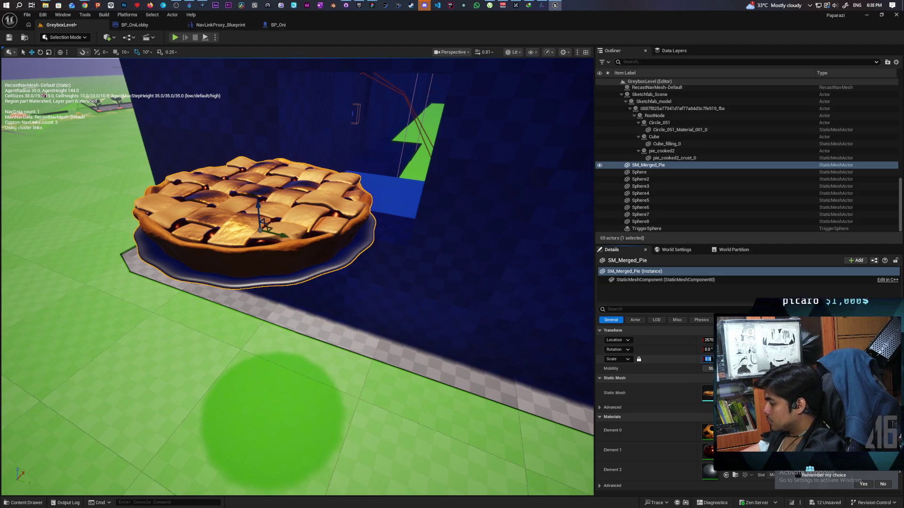
text(5)
key(Return)
mouse_move(470, 291)
mouse_down()
mouse_move(100, 146)
mouse_move(74, 235)
mouse_move(123, 221)
mouse_move(104, 235)
mouse_move(123, 236)
mouse_move(84, 233)
mouse_move(123, 233)
mouse_up()
mouse_move(403, 311)
mouse_down()
mouse_move(393, 374)
mouse_move(420, 291)
mouse_move(420, 222)
mouse_move(421, 285)
mouse_move(381, 299)
mouse_move(309, 295)
mouse_move(316, 253)
mouse_move(310, 356)
mouse_move(302, 305)
mouse_move(308, 360)
mouse_move(311, 348)
mouse_move(337, 379)
mouse_move(323, 297)
mouse_move(325, 226)
mouse_up()
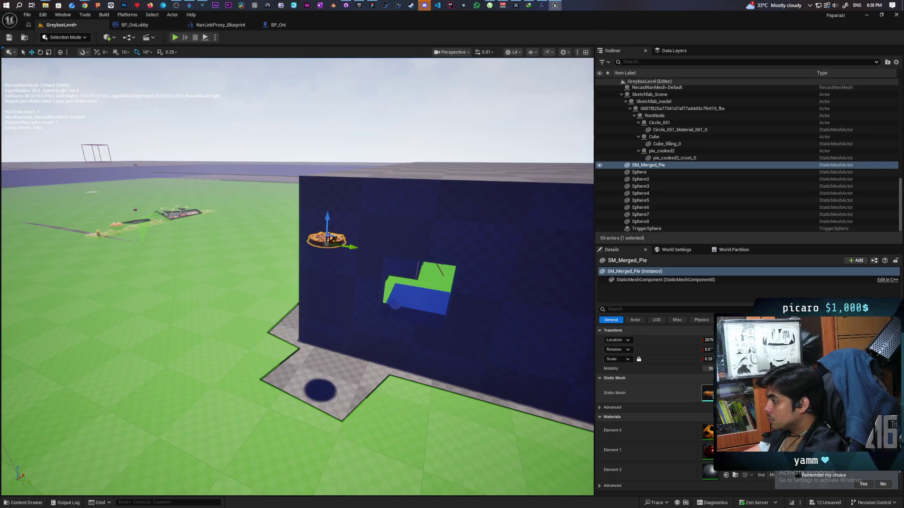
key(ctrl+e)
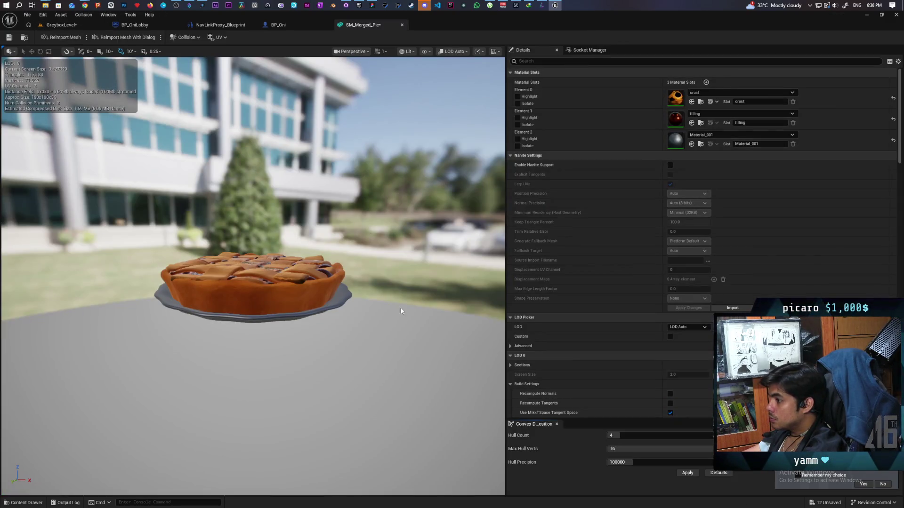
Step: Show and inspect SM_Merged_Pie's simple collision hulls, close its editor, and save all
click(410, 52)
click(426, 52)
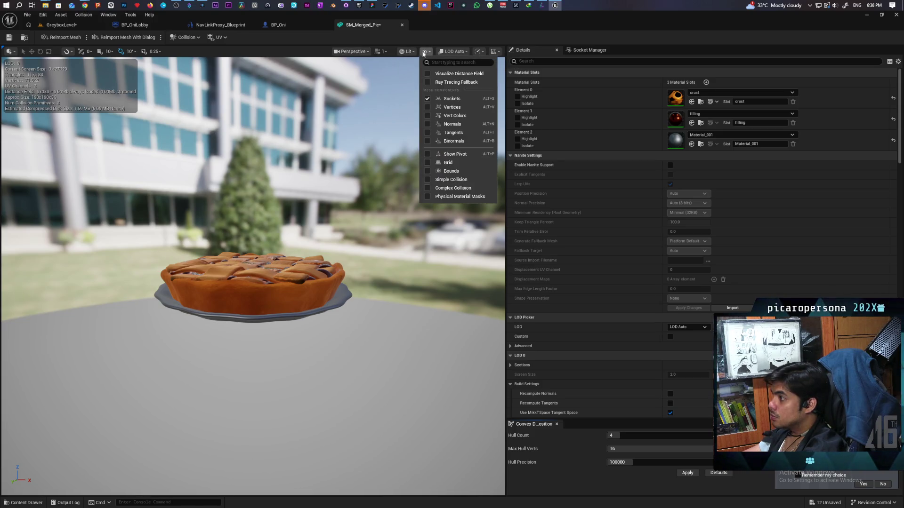
click(433, 180)
mouse_move(433, 179)
mouse_down()
mouse_move(471, 203)
mouse_move(452, 235)
mouse_move(452, 264)
mouse_move(452, 236)
mouse_move(505, 231)
mouse_up()
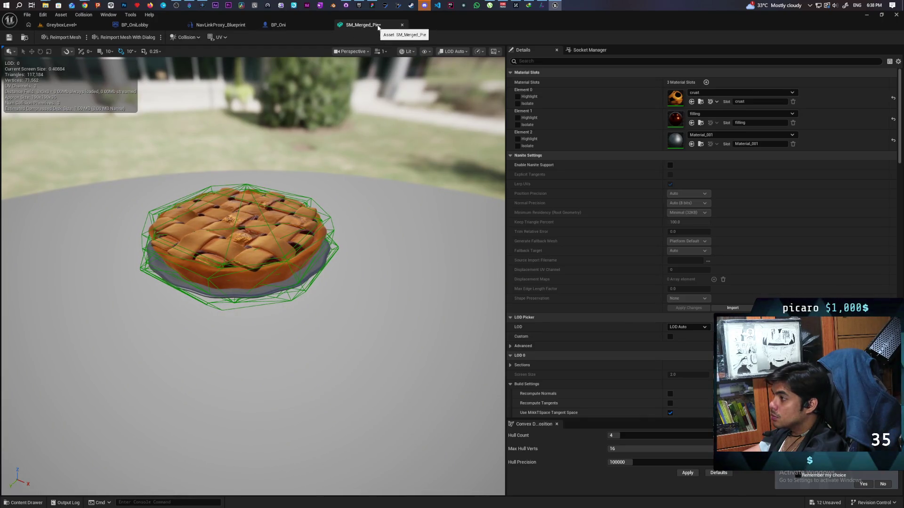
click(403, 25)
key(ctrl+shift+s)
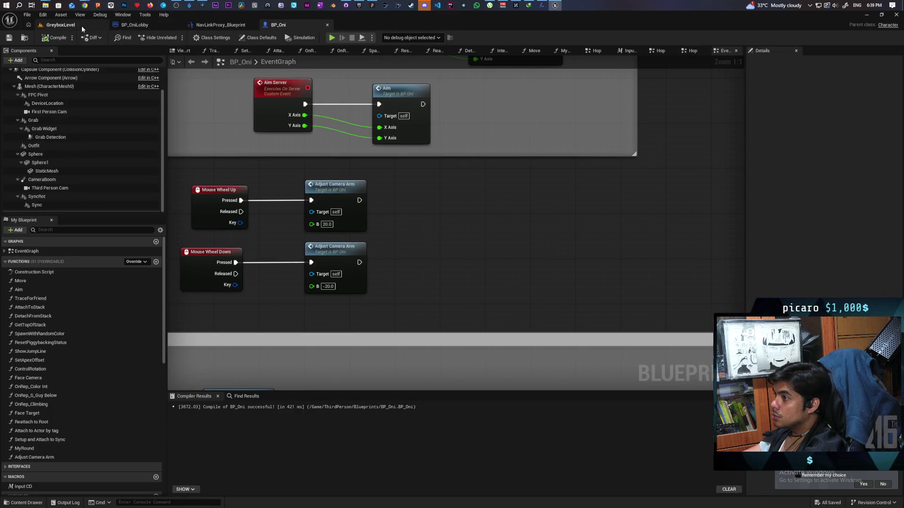
Step: Return to the GreyboxLevel view with the scaled pie before the wall
click(60, 26)
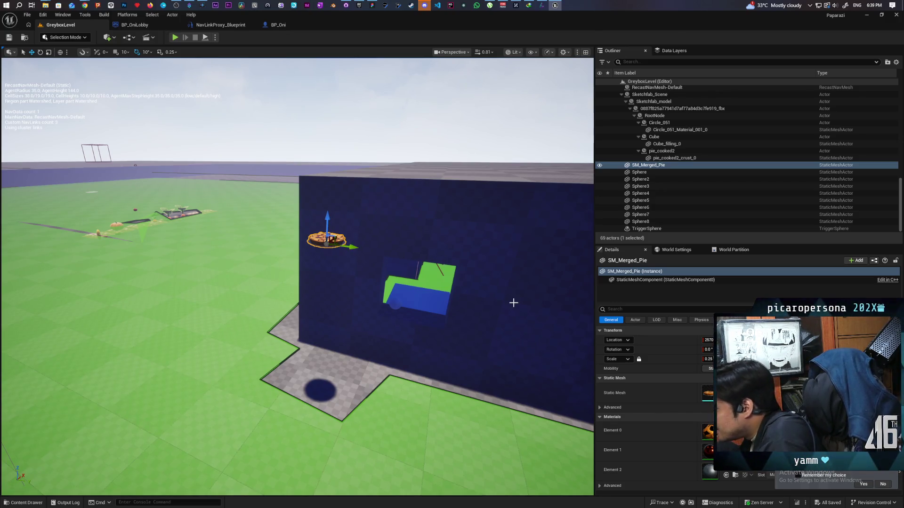
Step: Focus and orbit around the merged pie, then switch the editor to Modeling mode
key(f)
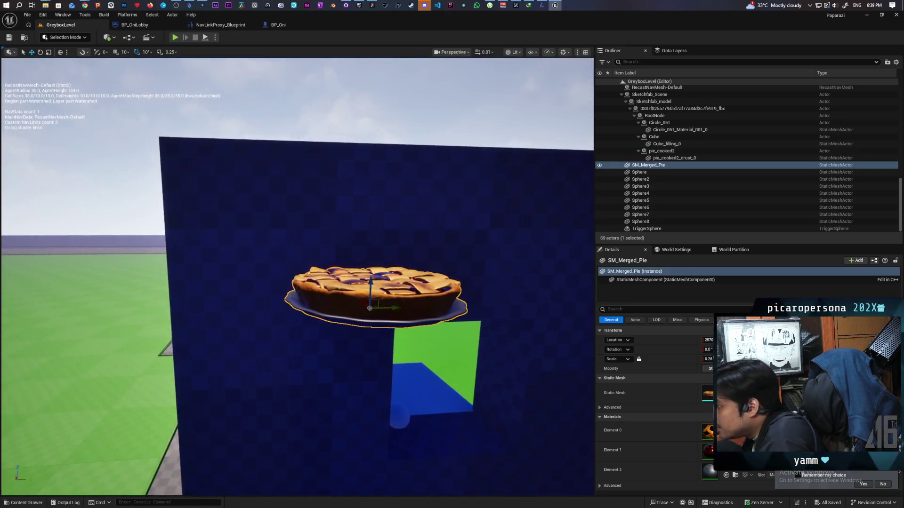
drag(297, 277, 312, 247)
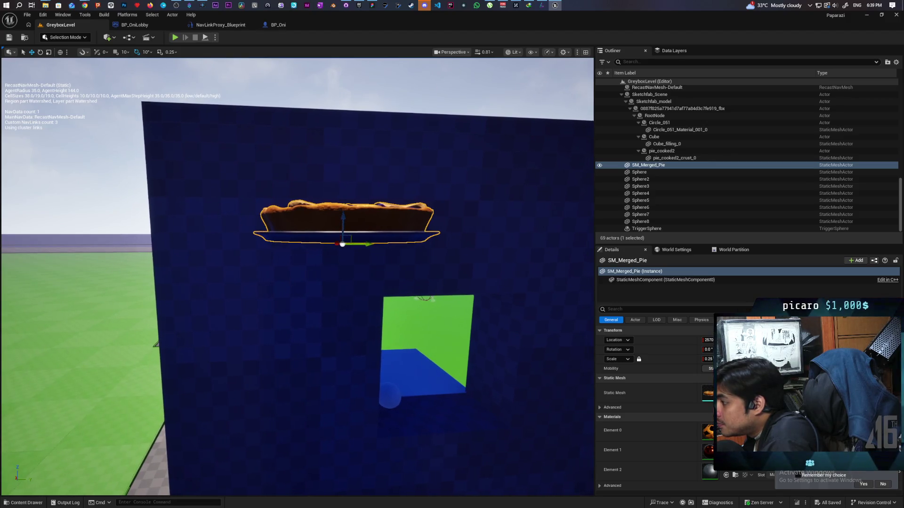
click(80, 37)
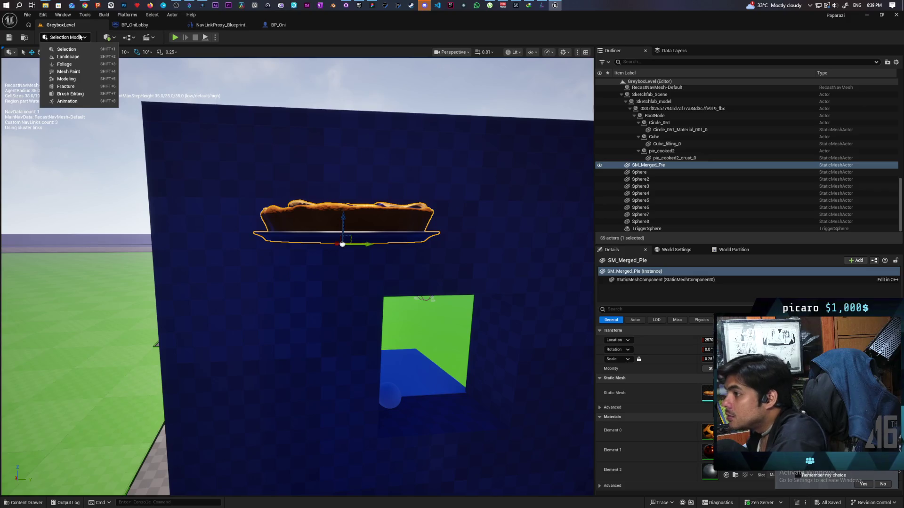
click(74, 80)
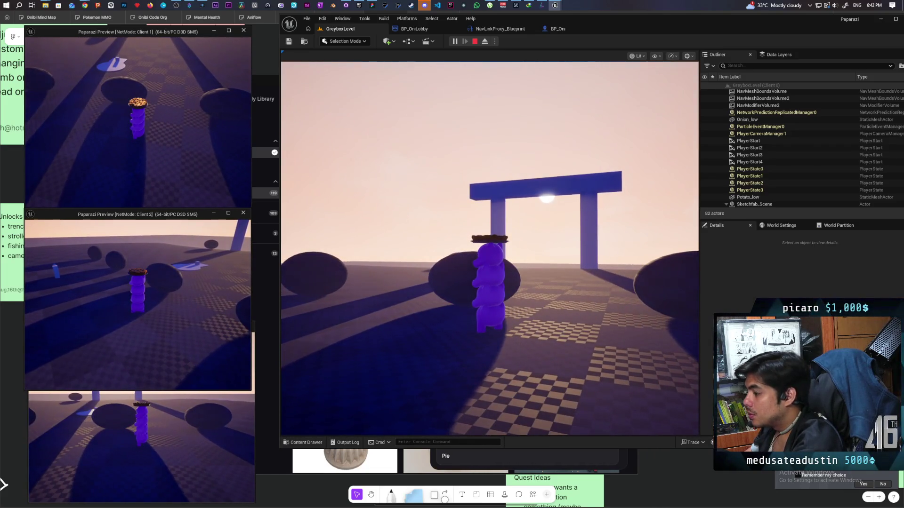
Step: Stop the multiplayer session and hide the navigation mesh display
key(Escape)
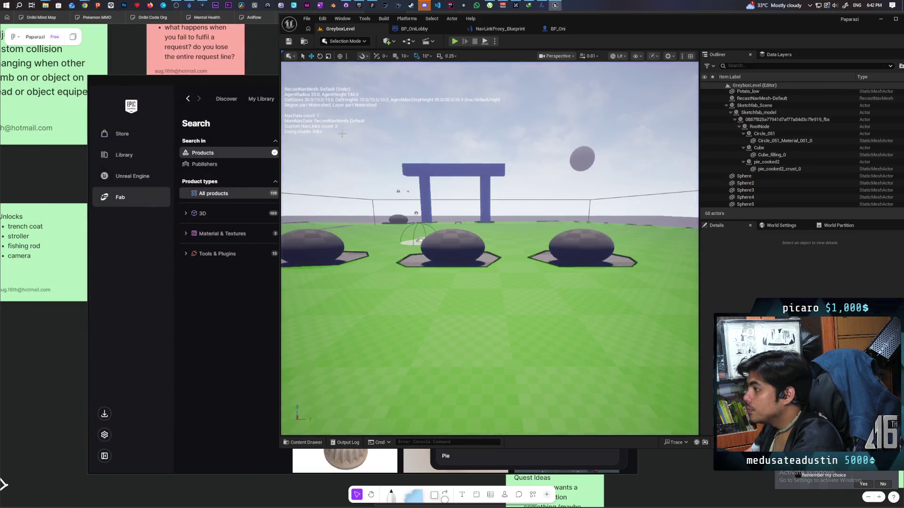
click(383, 280)
key(p)
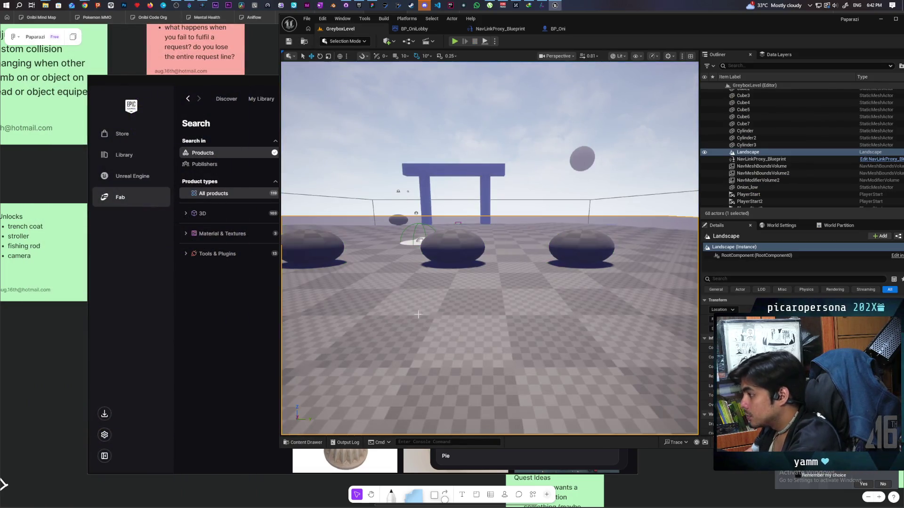
Step: Fly into the dark blue box, select the NPC mannequin, and show ThirdPerson/Blueprints in the Content Drawer
key(w)
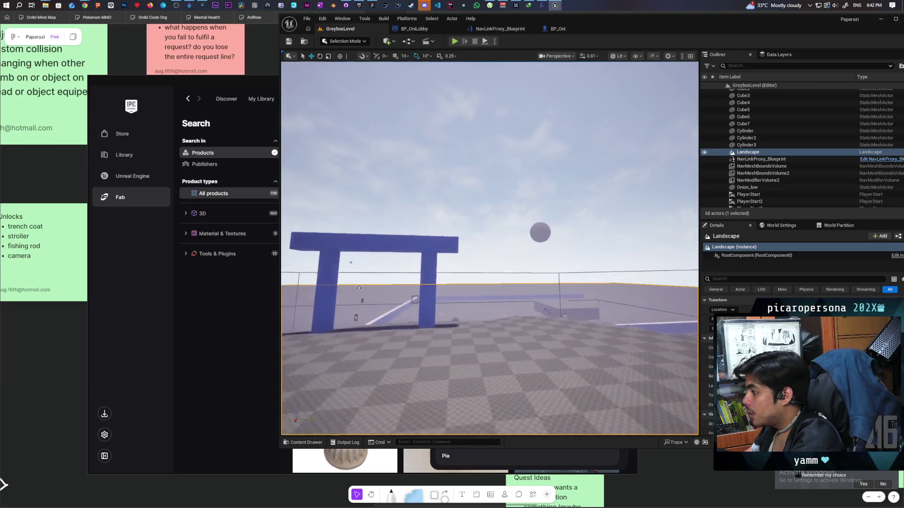
key(w)
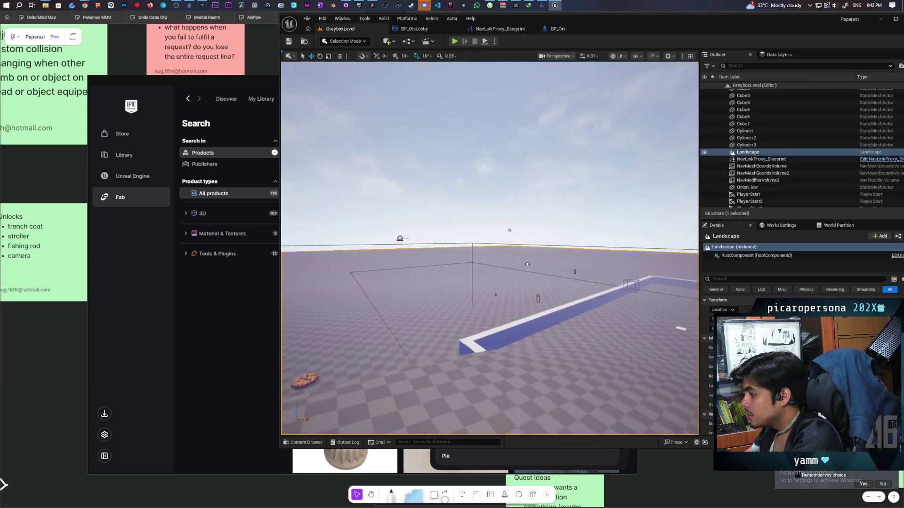
key(w)
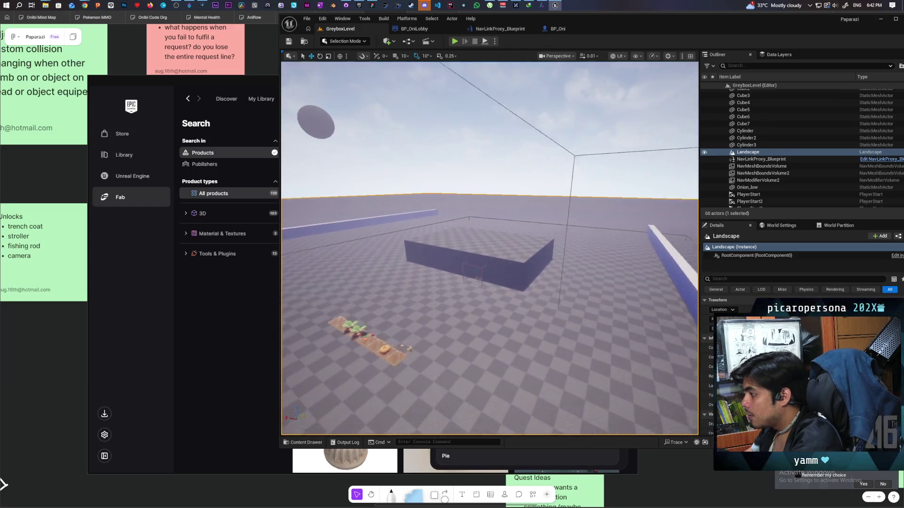
key(w)
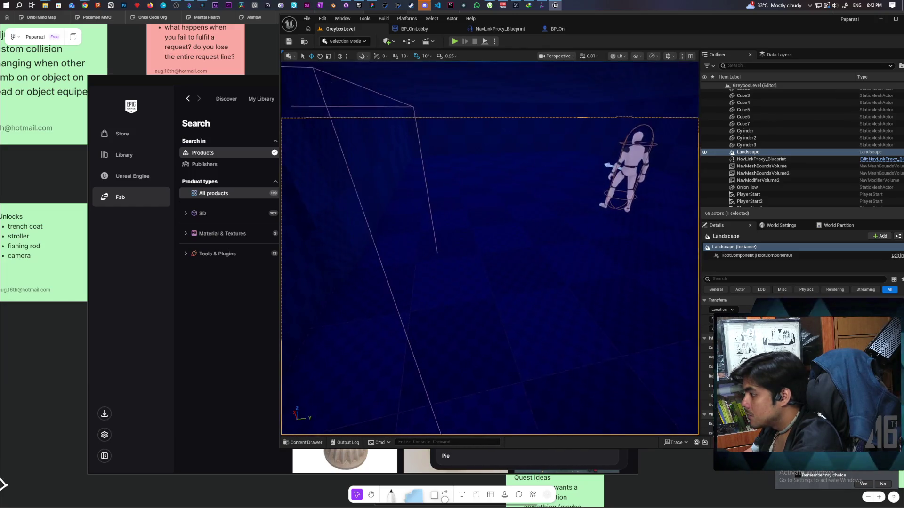
click(548, 164)
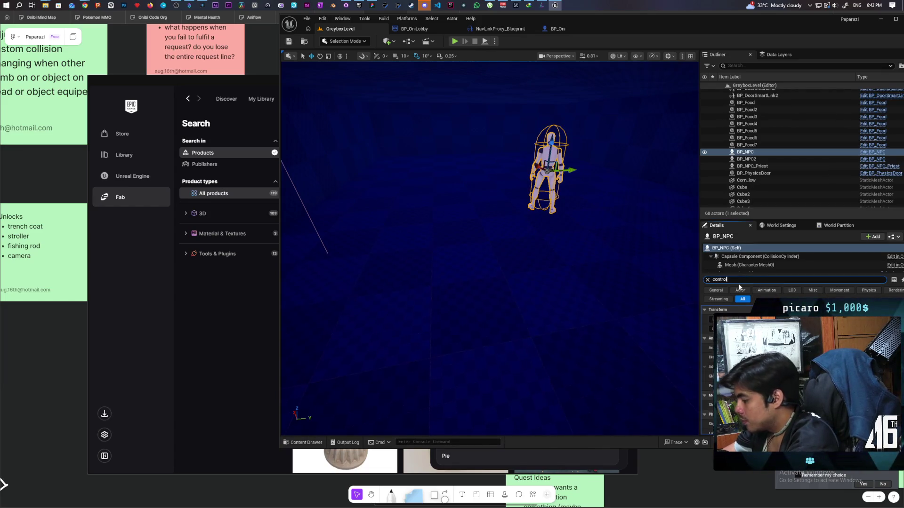
key(ctrl+space)
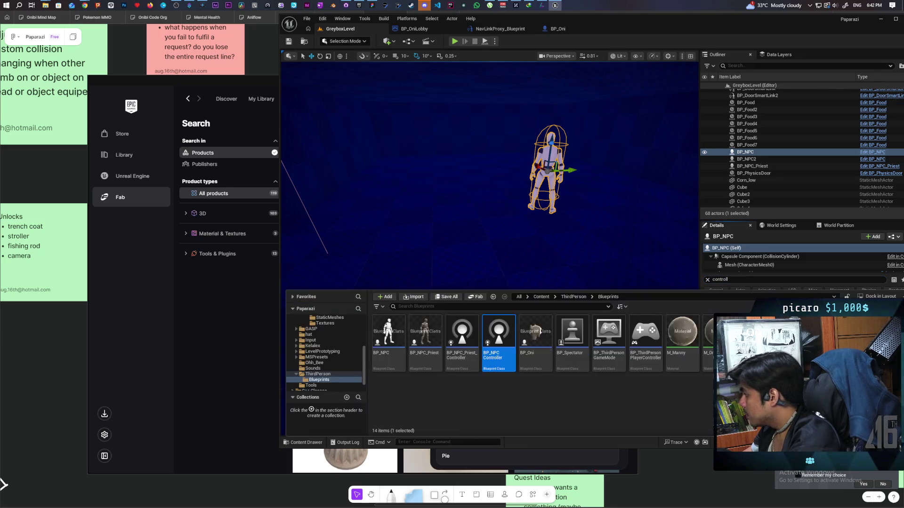
Step: Open BP_NPCController's EventGraph and frame the Get Random Location in Navigable Radius node
double_click(498, 332)
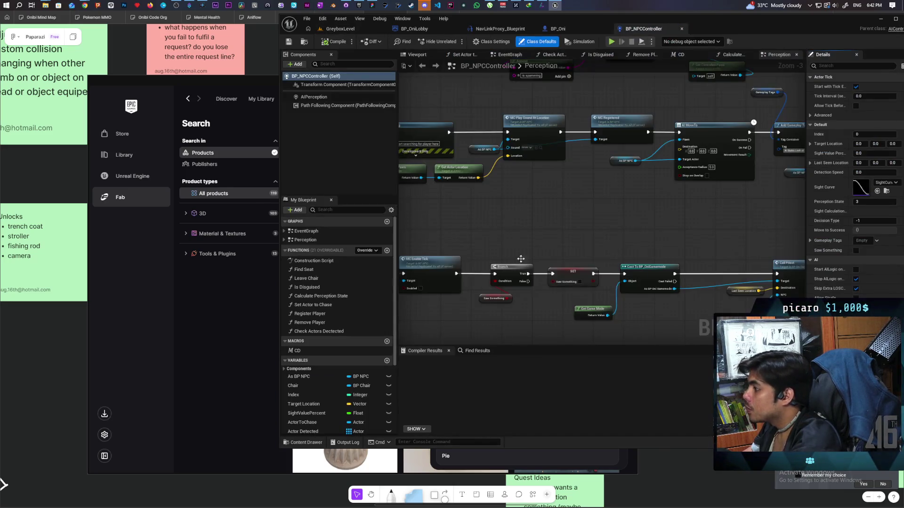
scroll(488, 321, down, 5)
drag(488, 321, 469, 271)
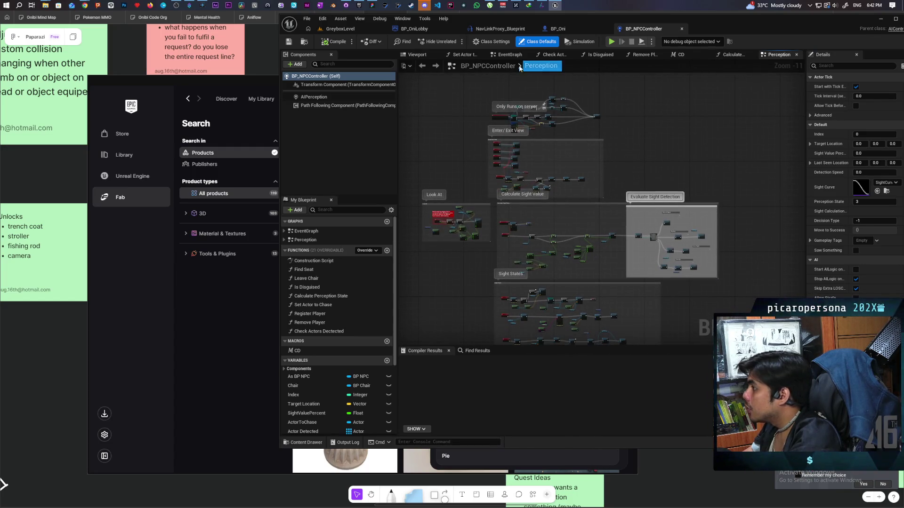
click(509, 57)
scroll(566, 261, up, 8)
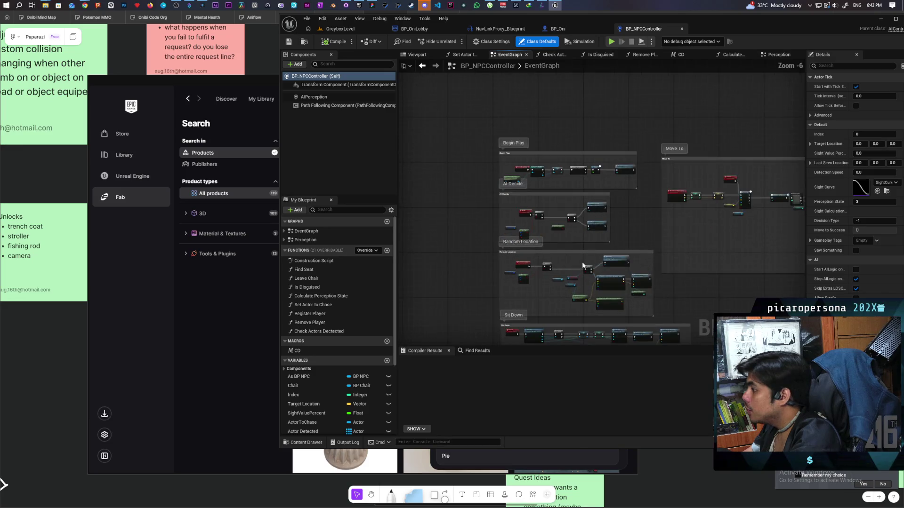
mouse_move(566, 260)
mouse_down()
mouse_move(531, 256)
mouse_move(603, 259)
mouse_move(541, 212)
mouse_move(480, 243)
mouse_move(568, 259)
mouse_move(563, 254)
mouse_up()
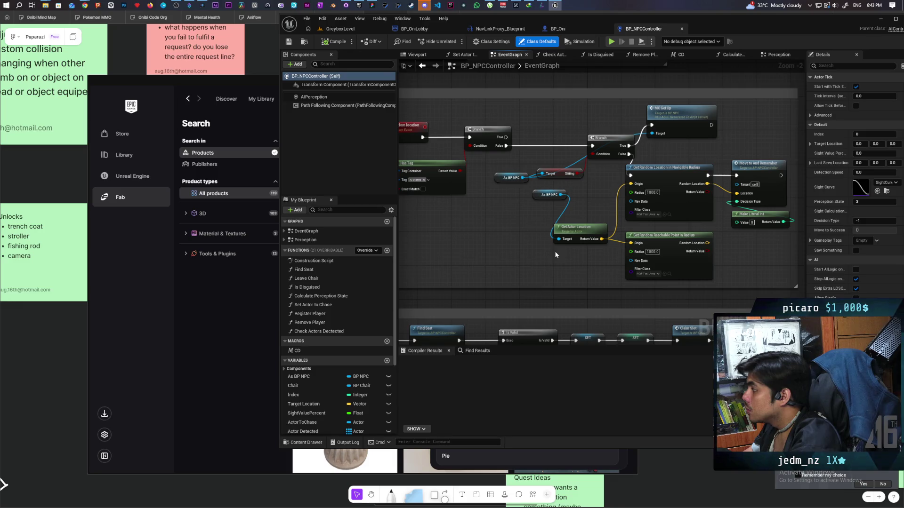
scroll(578, 250, up, 1)
scroll(520, 252, up, 1)
drag(578, 249, 501, 257)
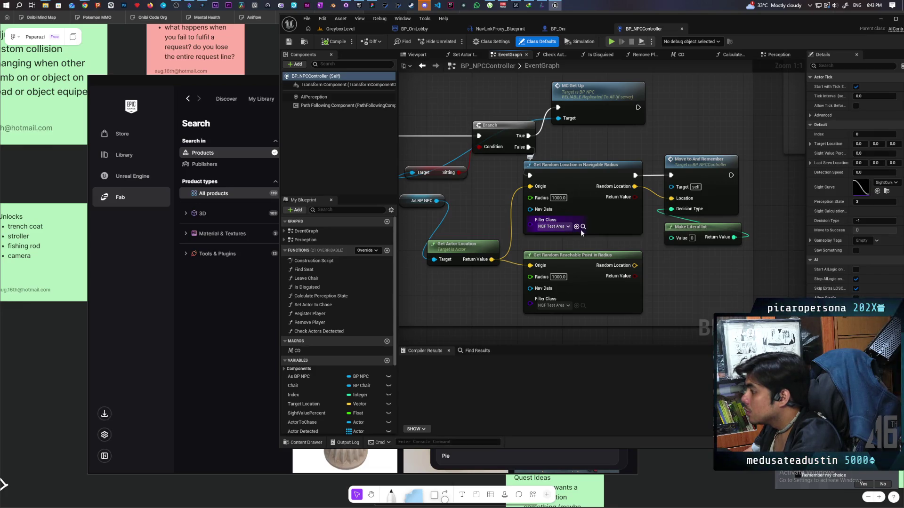
Step: Set the node's Filter Class to None, compile, and return to GreyboxLevel
click(568, 226)
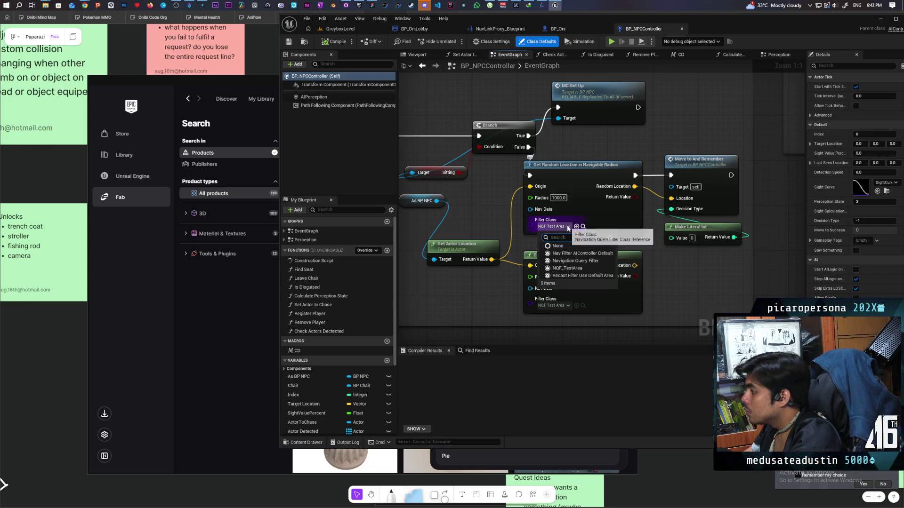
click(576, 251)
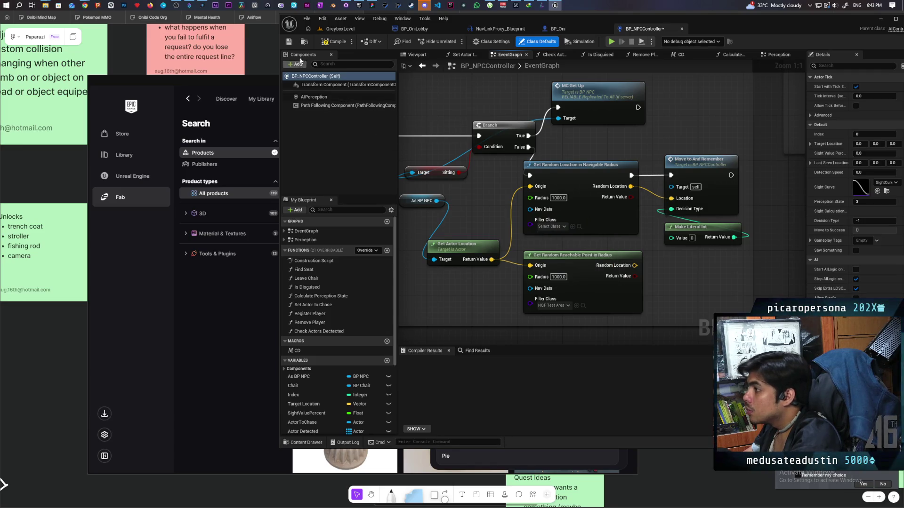
click(335, 42)
click(340, 29)
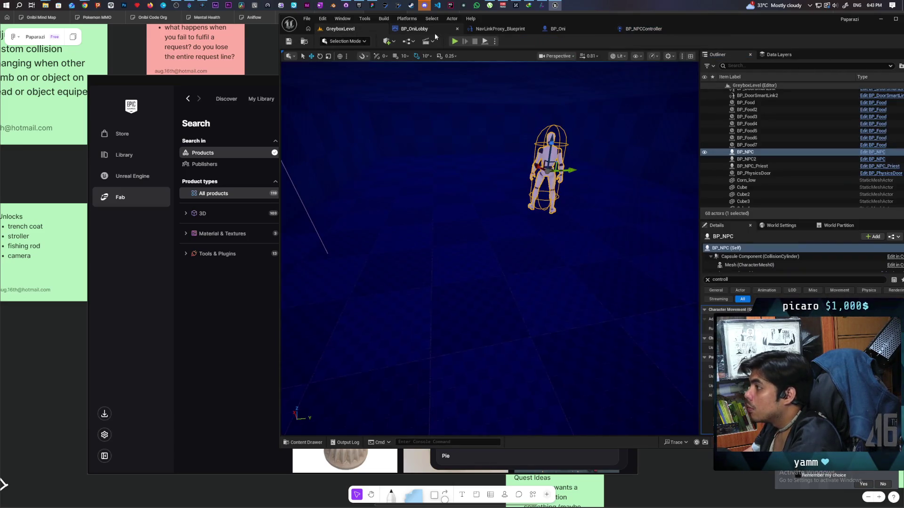
Step: Start a multiplayer play session and run the character up the slope and along the blue wall
click(456, 41)
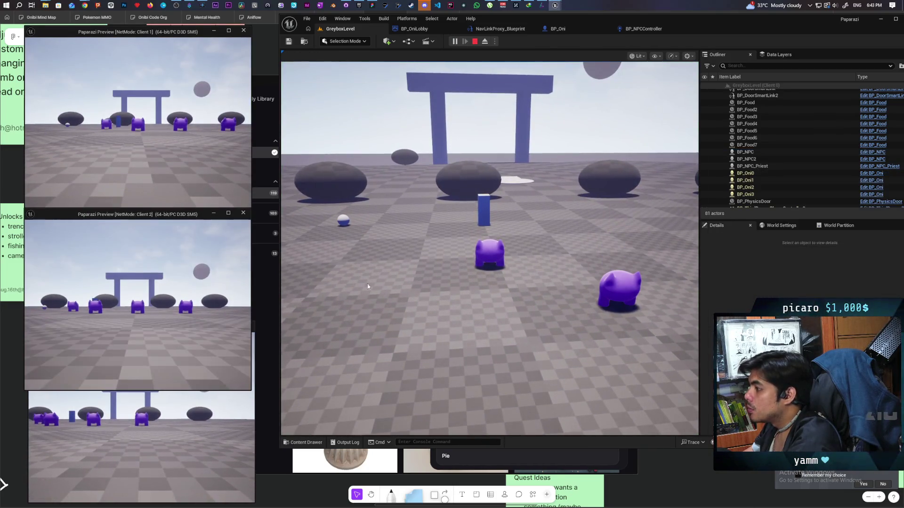
click(367, 284)
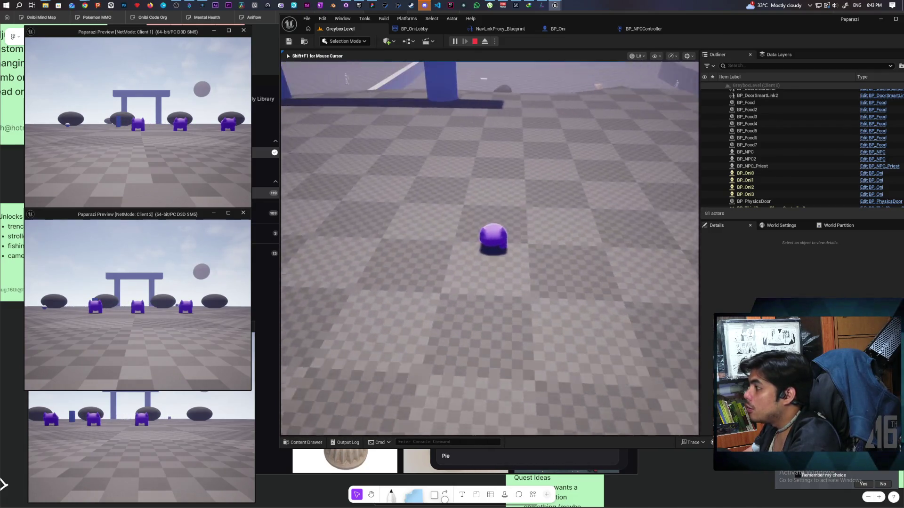
key(w)
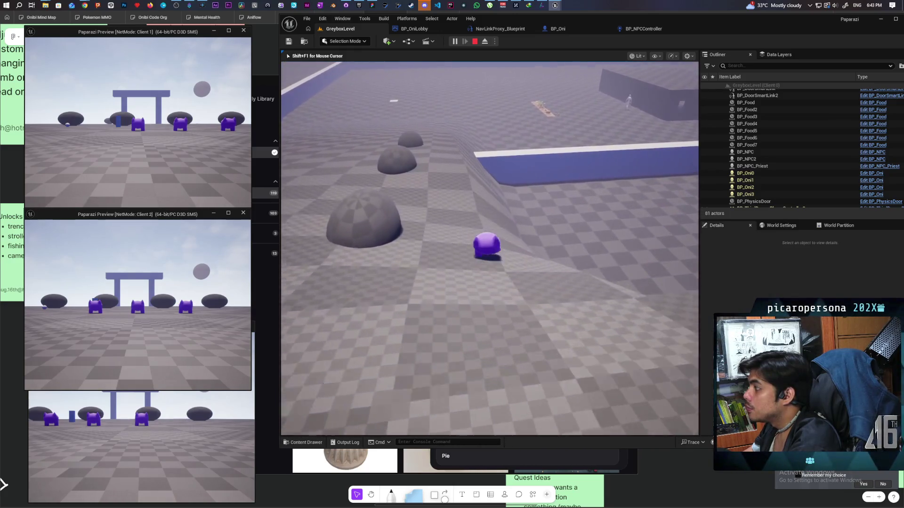
key(w)
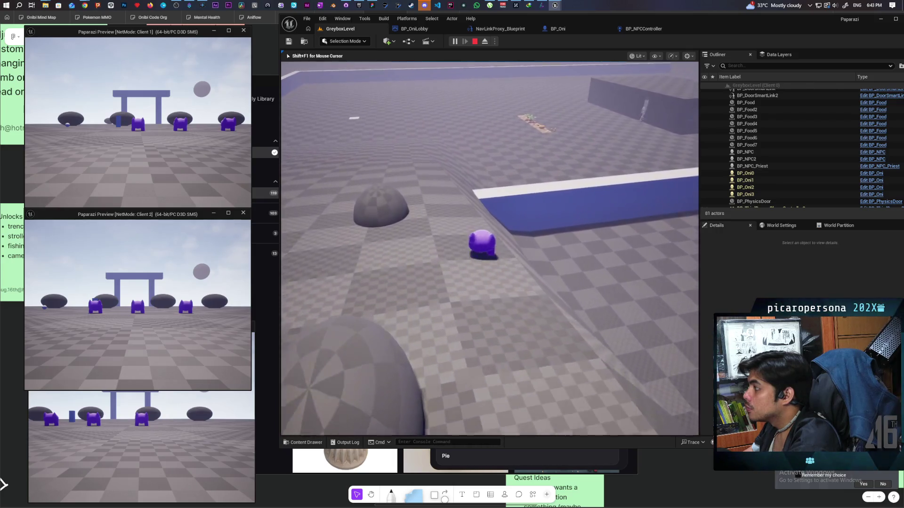
key(w)
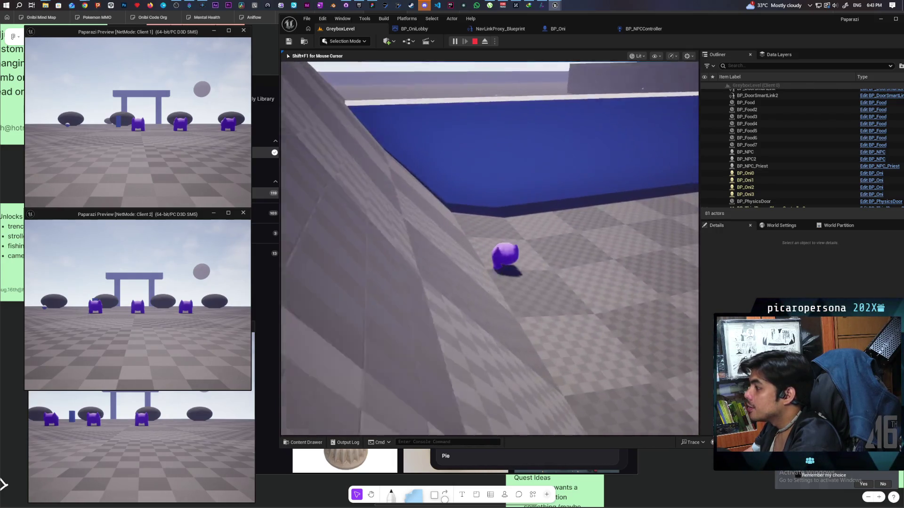
key(w)
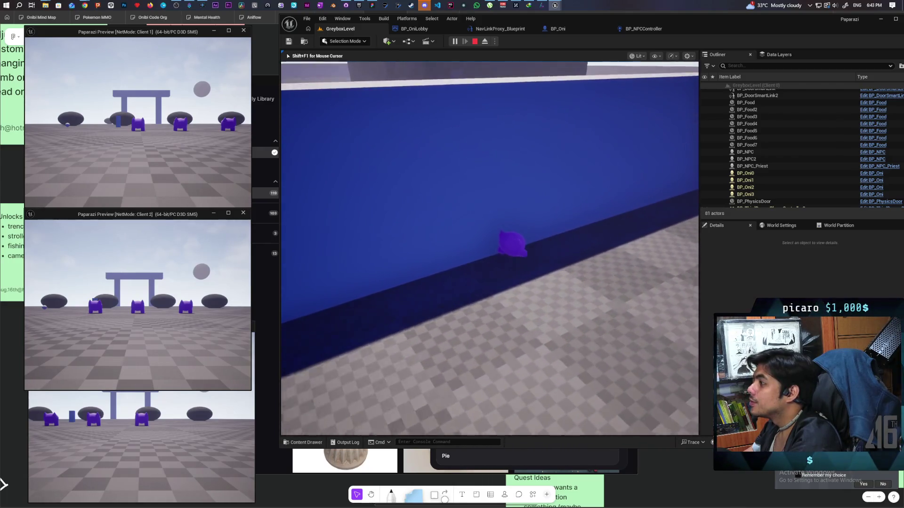
key(w)
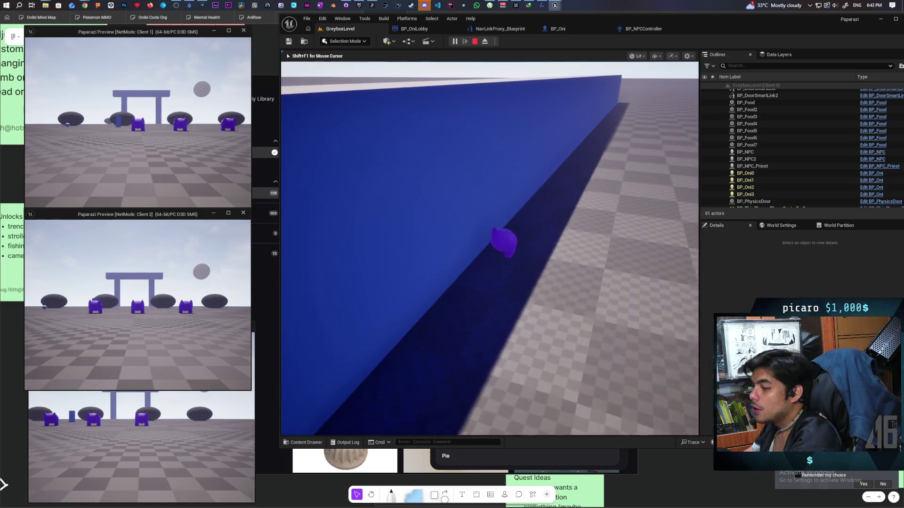
key(w)
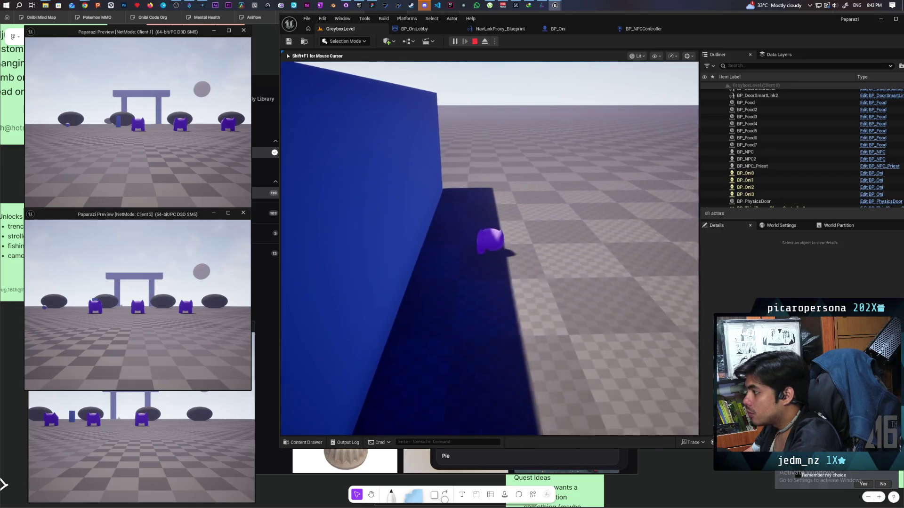
Step: Run the character across open floor toward the walking NPC and jump
key(w)
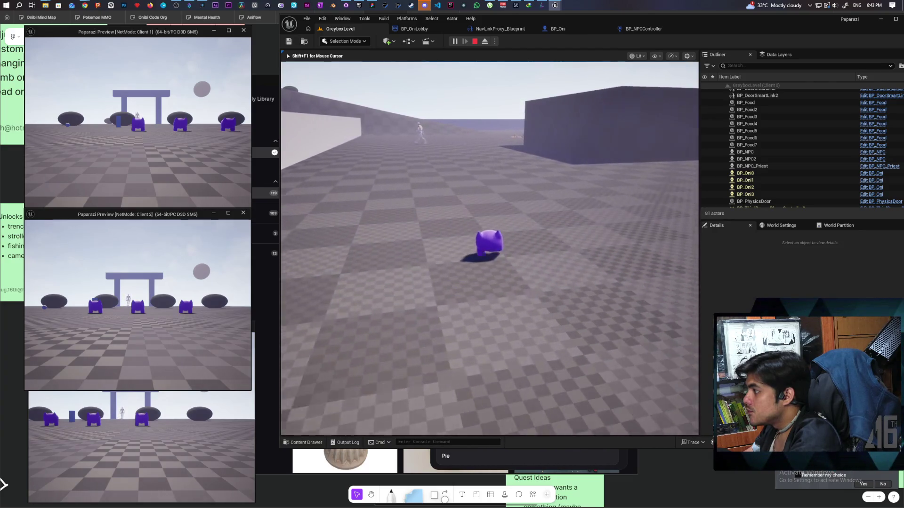
key(w)
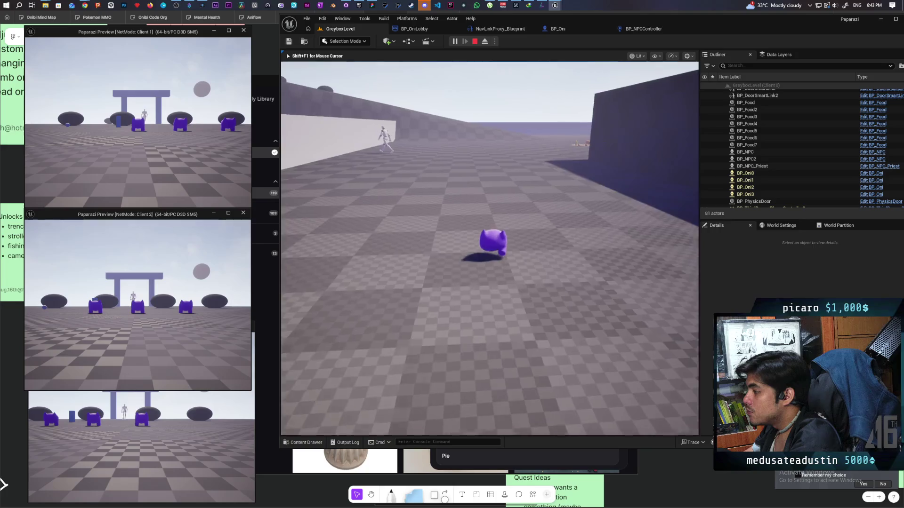
key(w)
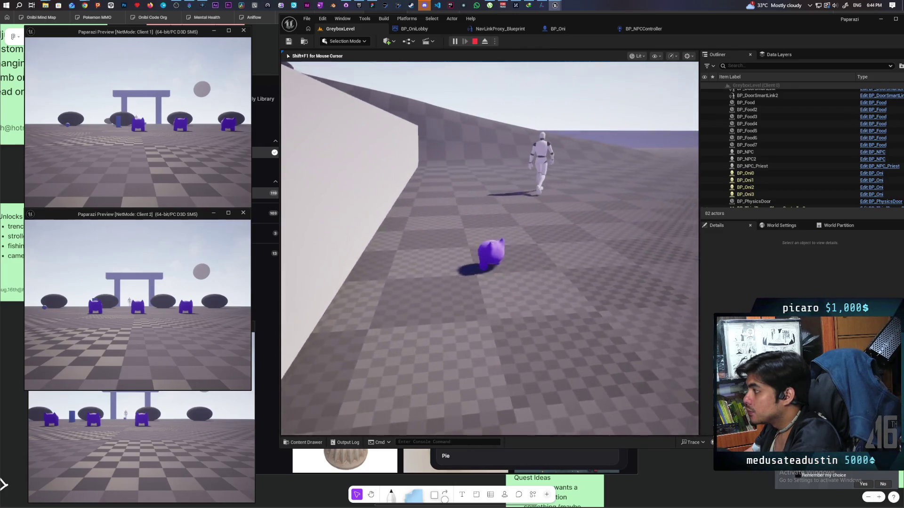
key(w)
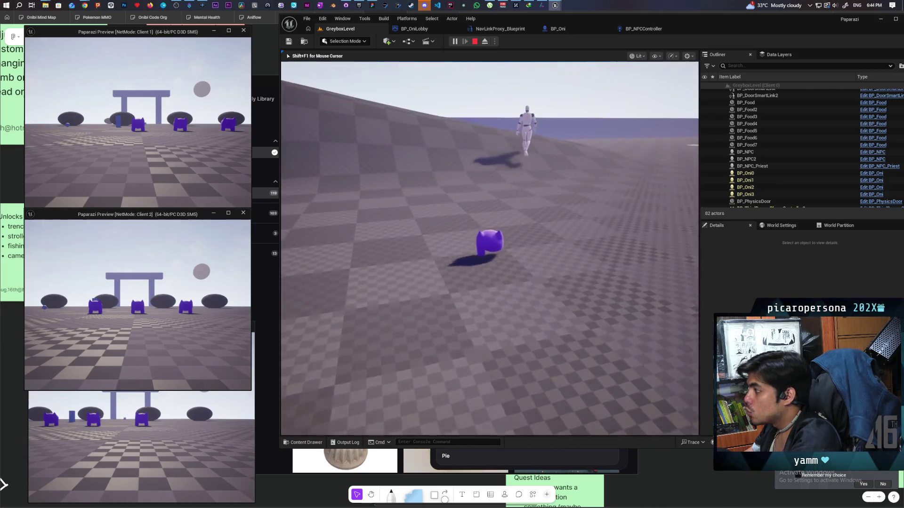
key(space)
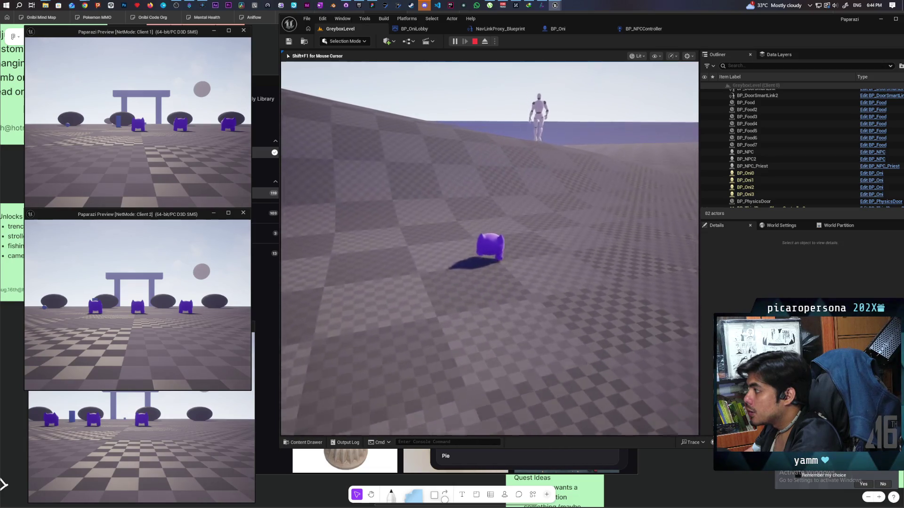
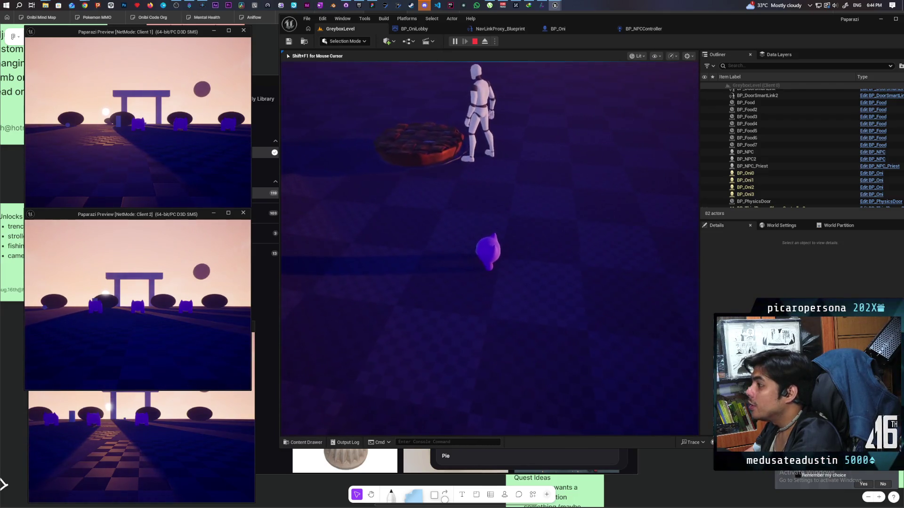
Step: Stop the Play-in-Editor session and select the imported pie on the floor
key(Escape)
mouse_move(638, 331)
mouse_down()
mouse_move(622, 320)
mouse_move(607, 335)
mouse_up()
drag(508, 349, 507, 337)
click(484, 331)
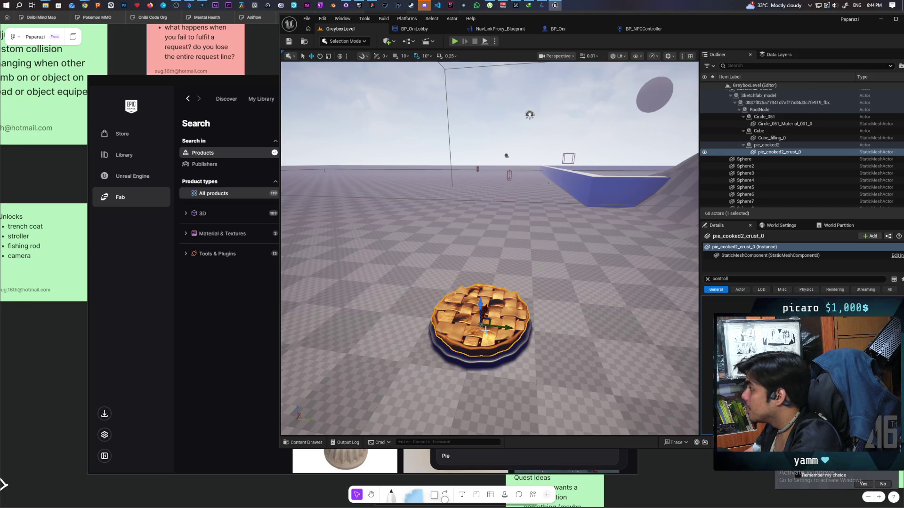
Step: Select Sketchfab_Scene through pie_cooked2_crust_0 in the Outliner and delete all ten pie actors
scroll(782, 174, up, 3)
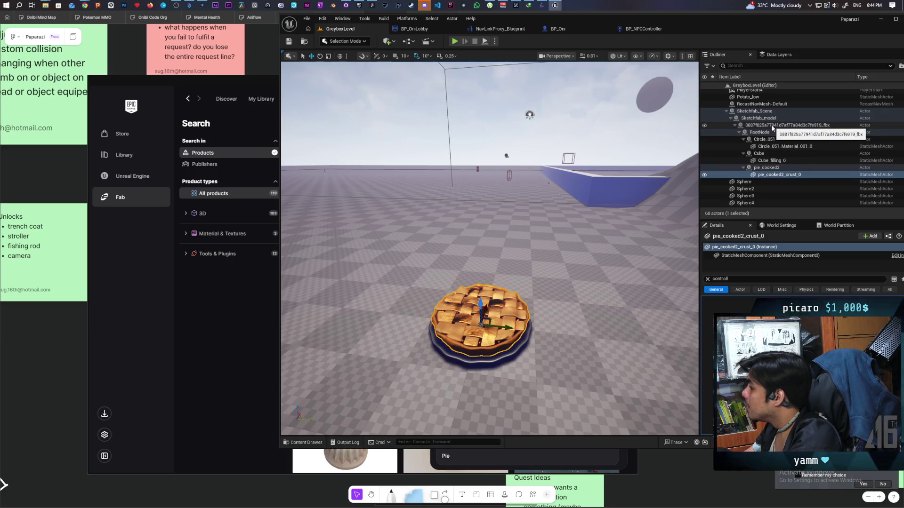
scroll(489, 244, up, 5)
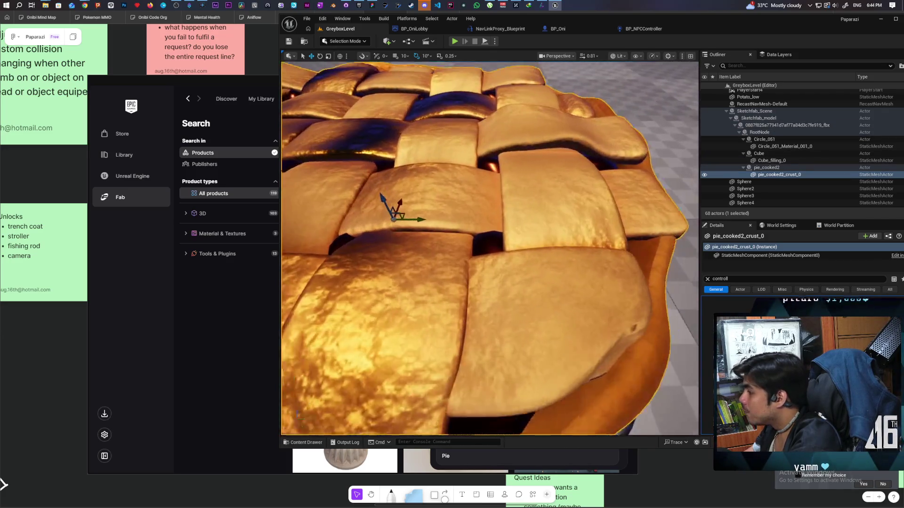
scroll(490, 245, down, 3)
mouse_move(489, 245)
mouse_down()
mouse_move(490, 192)
mouse_move(534, 286)
mouse_up()
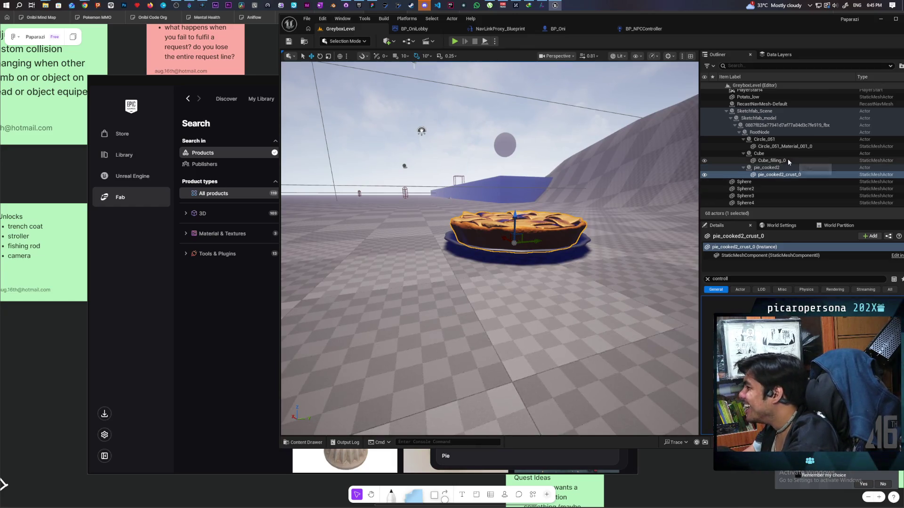
click(768, 170)
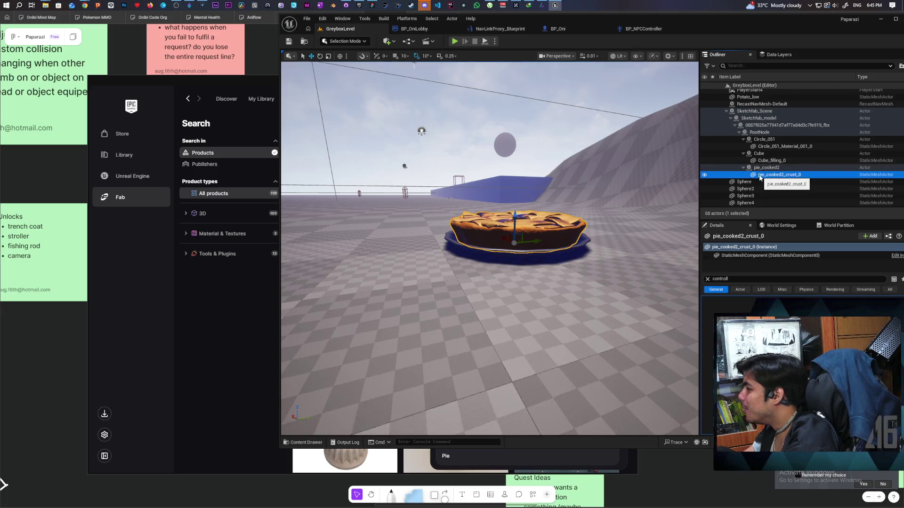
click(767, 153)
key(Up)
key(Up)
key(Up)
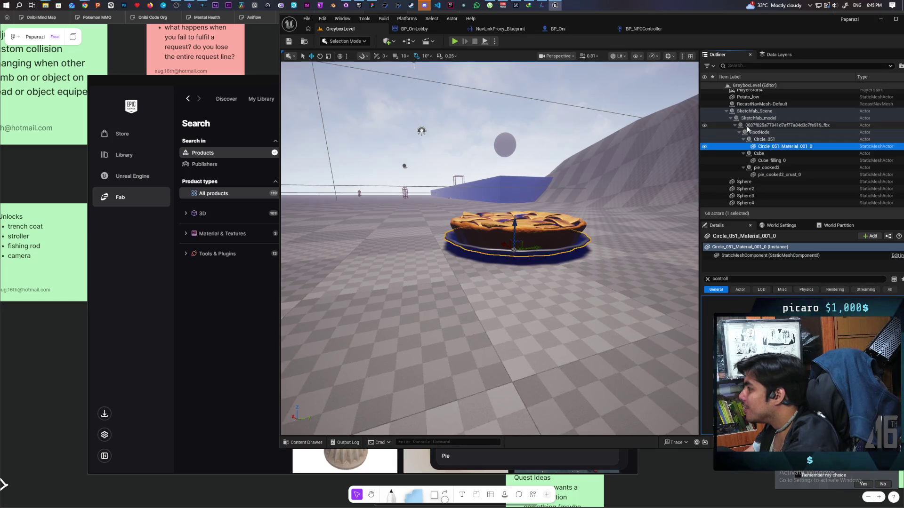
shift+click(757, 174)
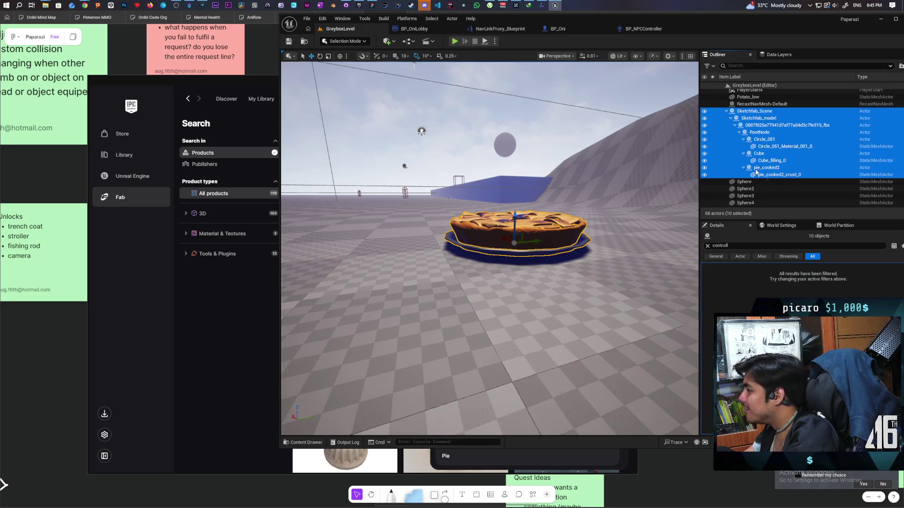
key(Delete)
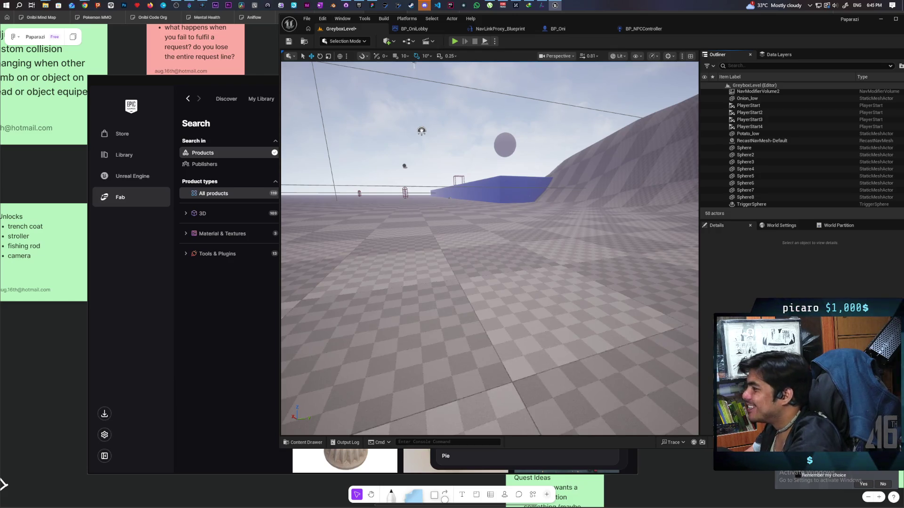
drag(583, 216, 583, 216)
Step: Save GreyboxLevel with Ctrl+S and bring the Fab Pie listing forward
key(ctrl+s)
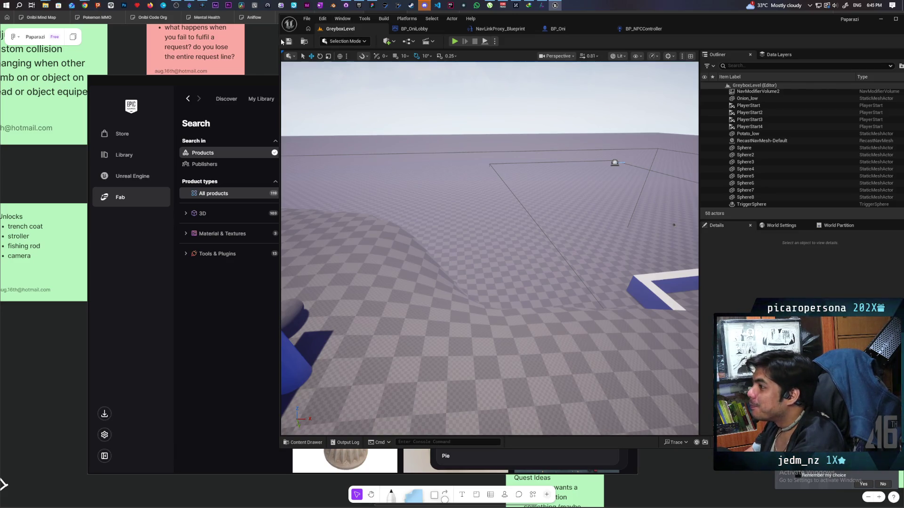
drag(532, 231, 532, 230)
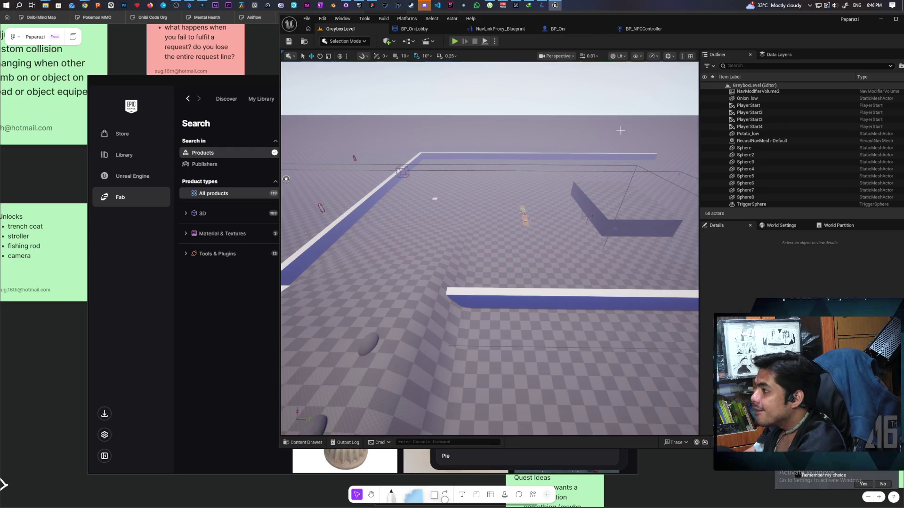
click(227, 335)
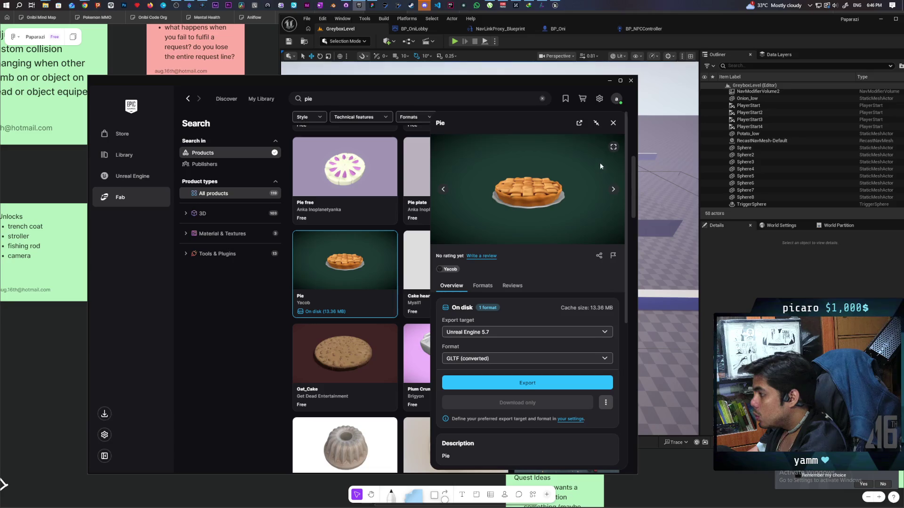
Step: Close the Fab launcher window and select the greybox BP_Food7 in the V-shaped wall
click(631, 80)
mouse_move(568, 244)
mouse_down()
mouse_move(645, 240)
mouse_move(607, 183)
mouse_move(579, 193)
mouse_move(593, 191)
mouse_move(516, 268)
mouse_up()
click(518, 269)
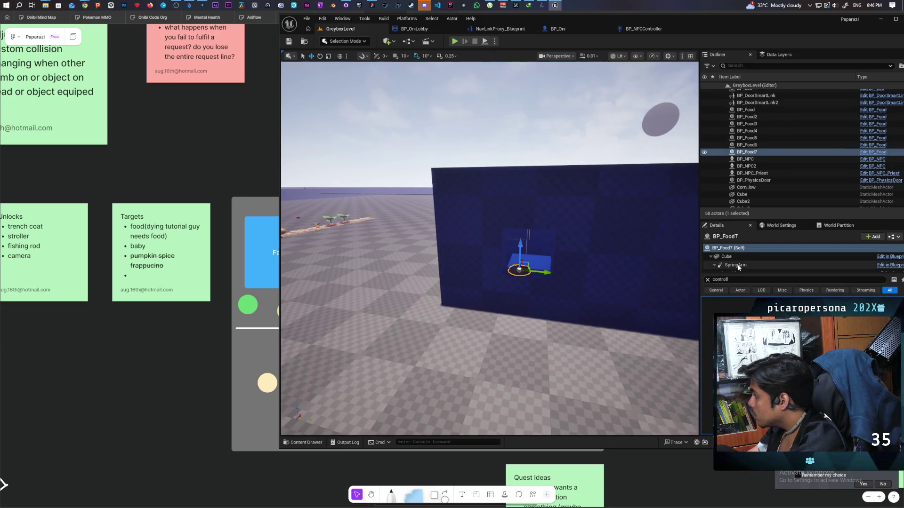
Step: Pick BP_Food7's Cube component, then open the crust material instance from Pie/scene/Materials
click(708, 280)
click(726, 256)
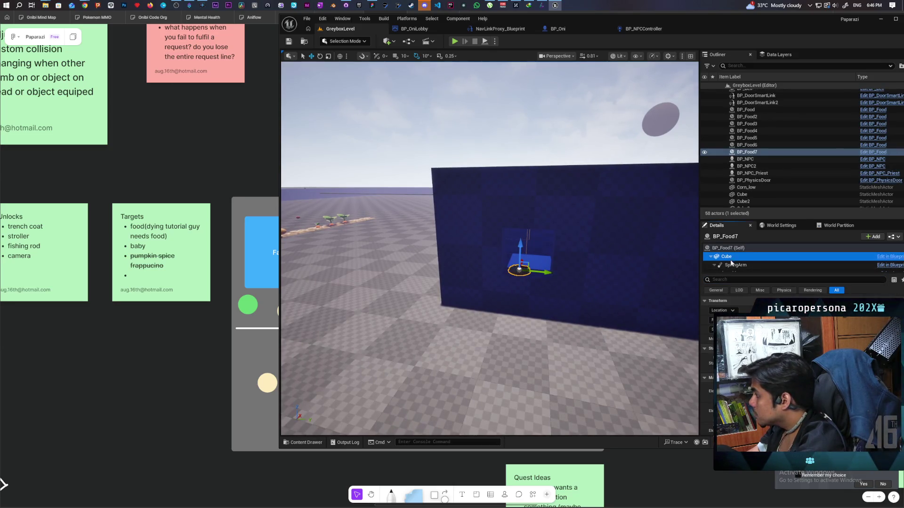
scroll(708, 330, down, 1)
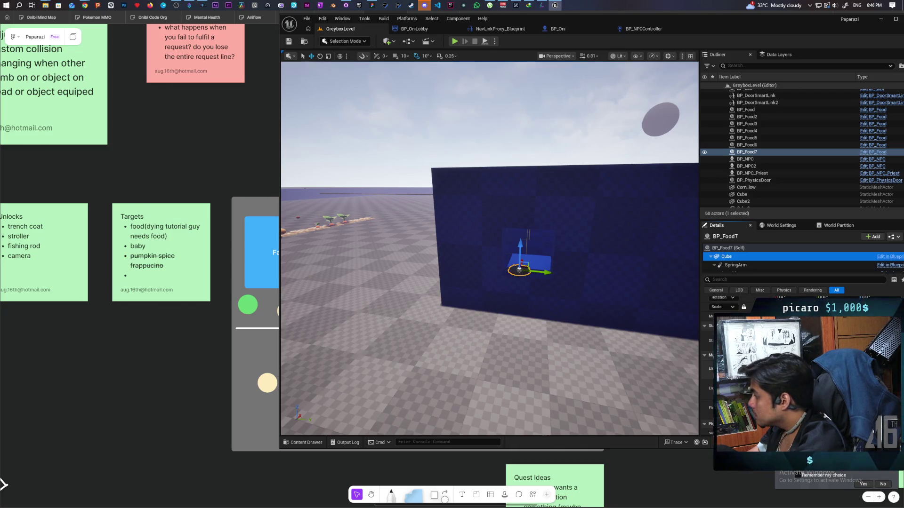
key(ctrl+space)
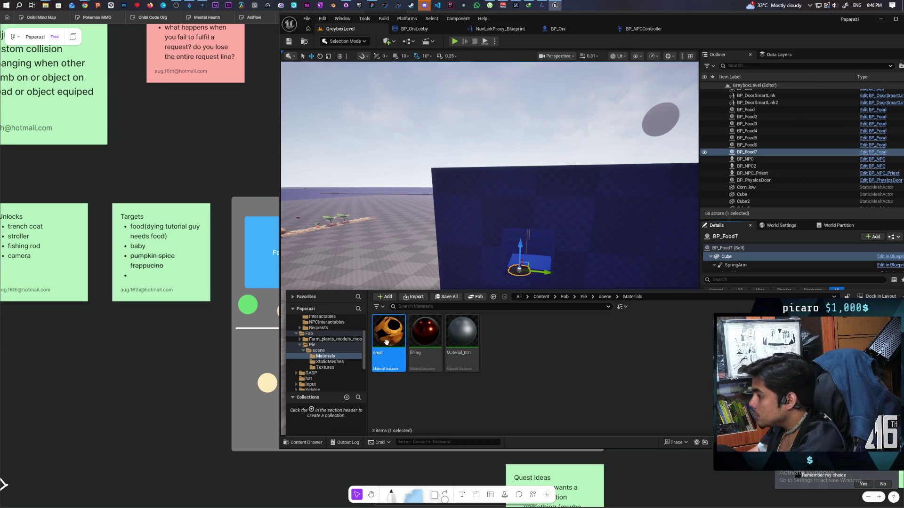
double_click(389, 359)
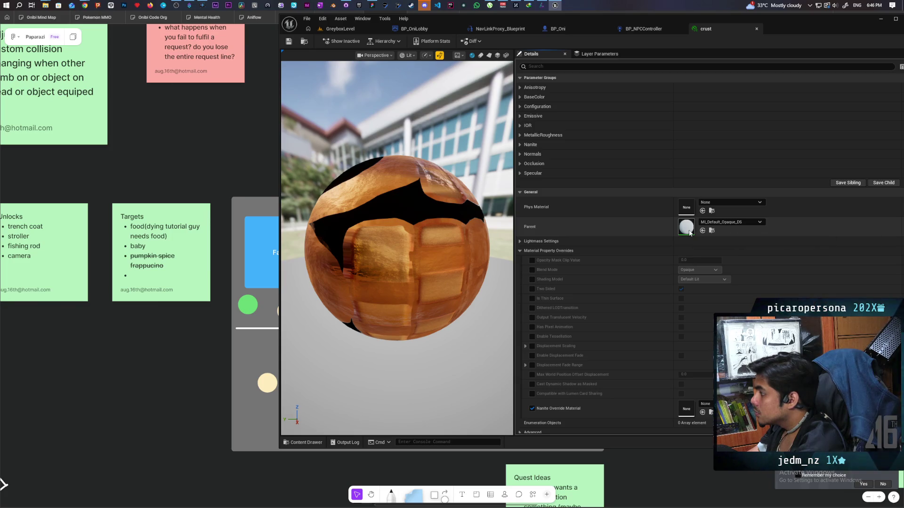
Step: Inspect parents MI_Default_Opaque_DS and M_Default, then return to crust and expand BaseColor
double_click(688, 228)
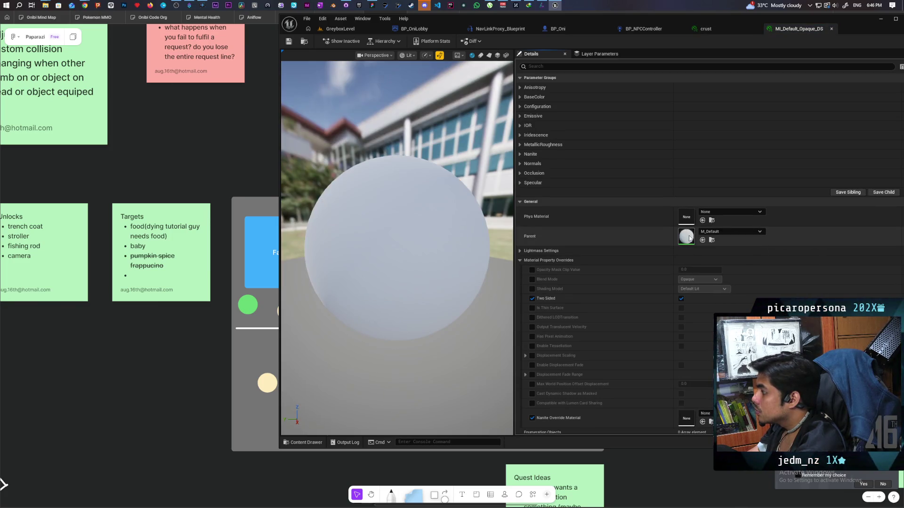
double_click(689, 238)
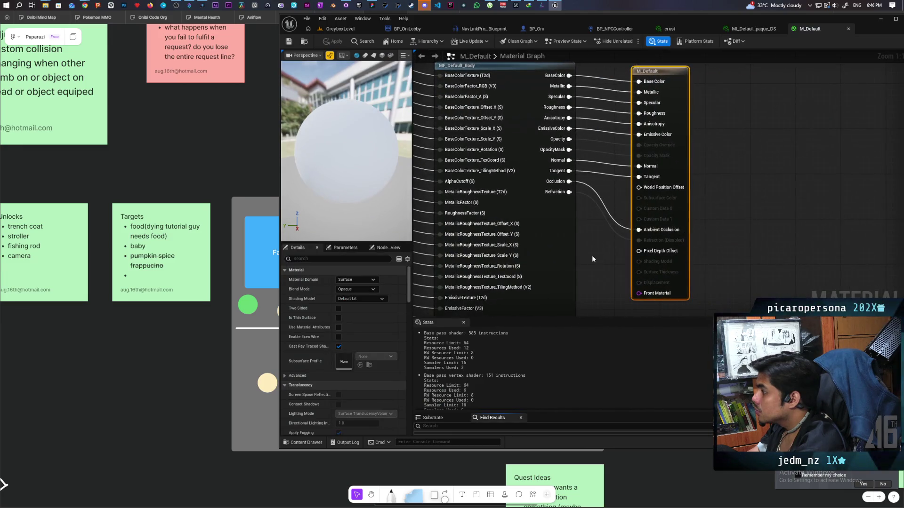
scroll(595, 256, down, 5)
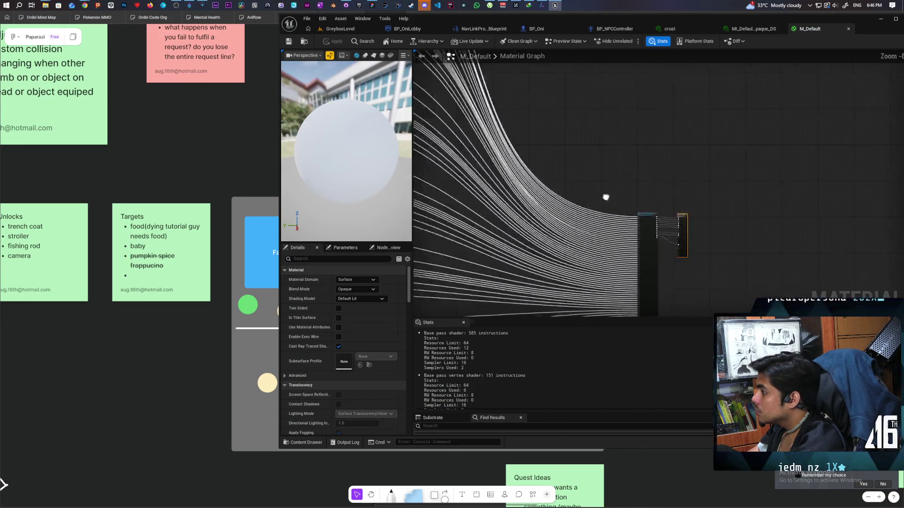
scroll(626, 184, down, 3)
scroll(540, 195, up, 4)
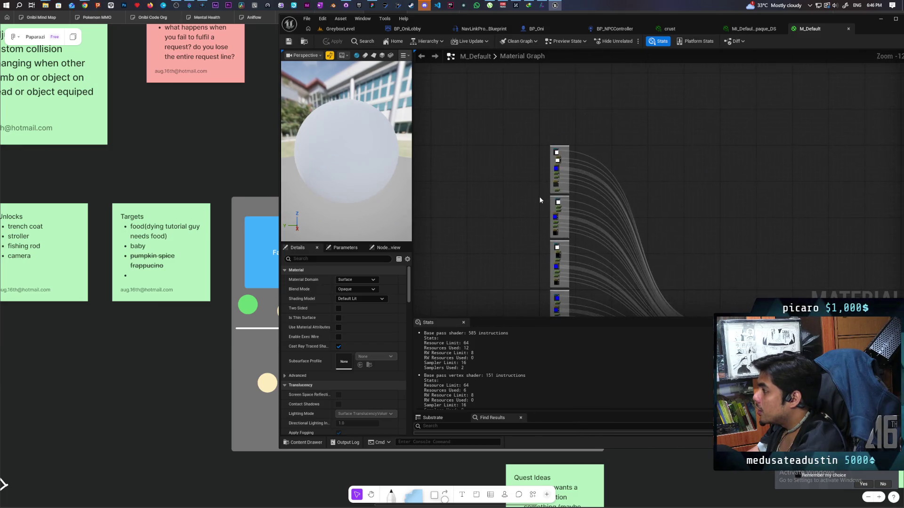
scroll(803, 133, up, 2)
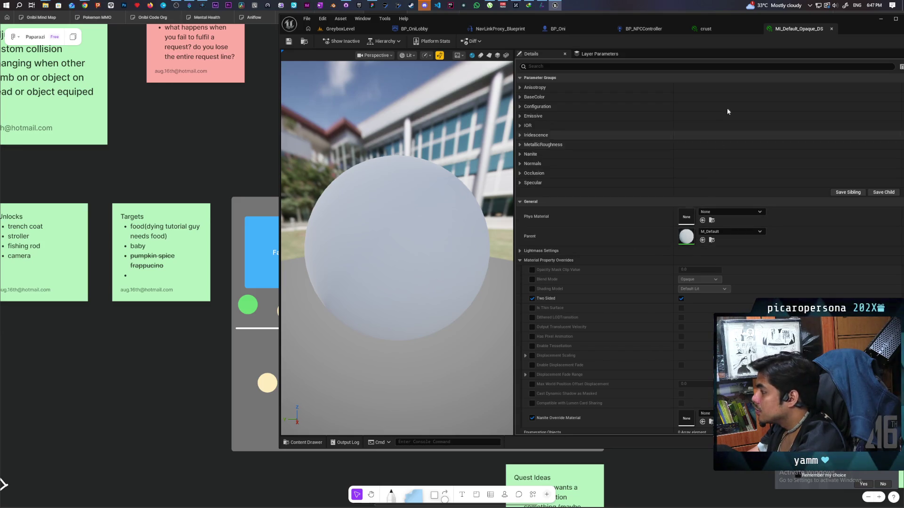
click(831, 30)
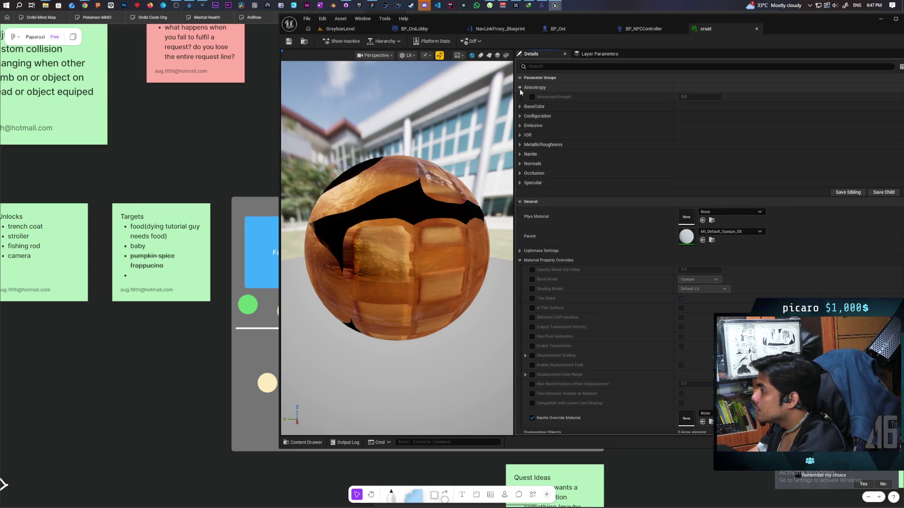
click(520, 97)
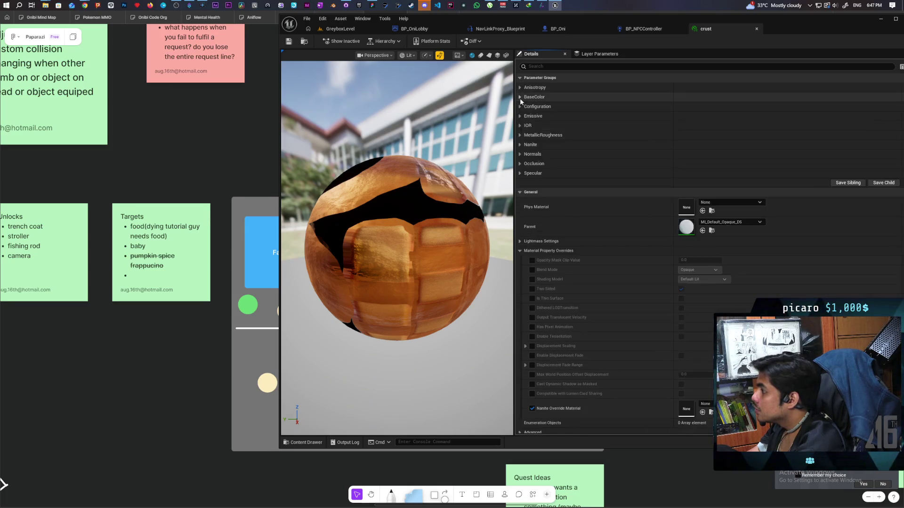